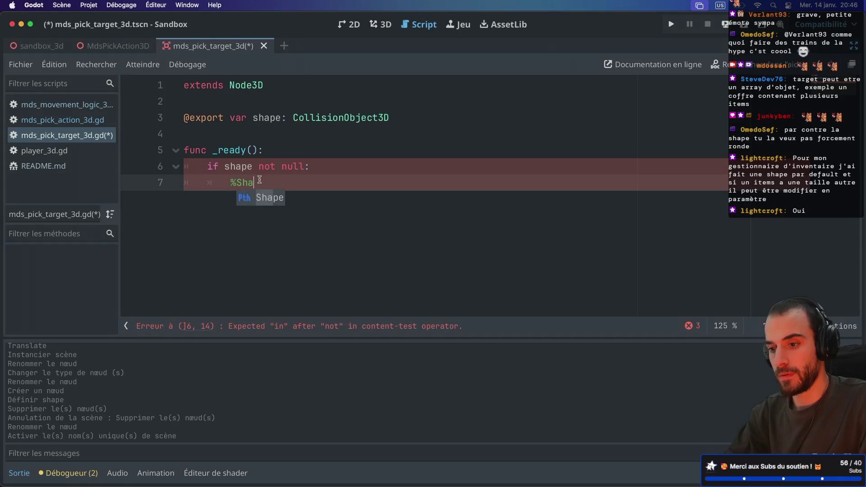
Step: Complete line 7 as %Shape.shape = shape and save the script
key(Return)
text(.)
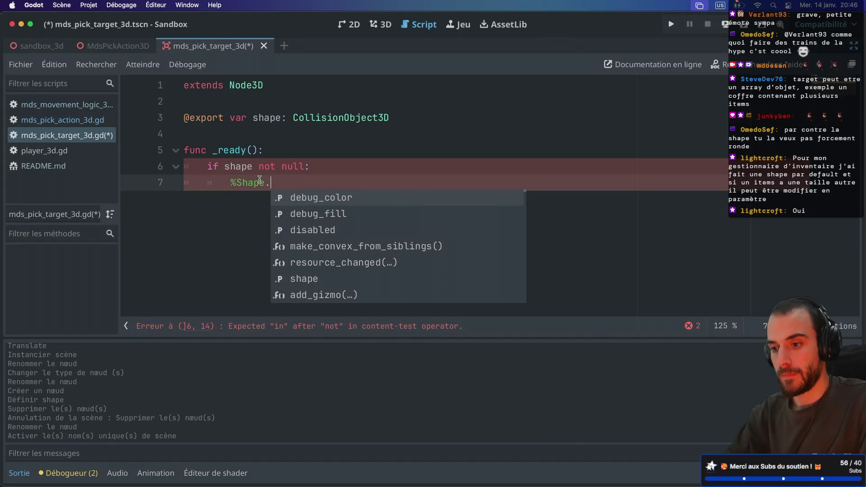
key(ctrl+super+d)
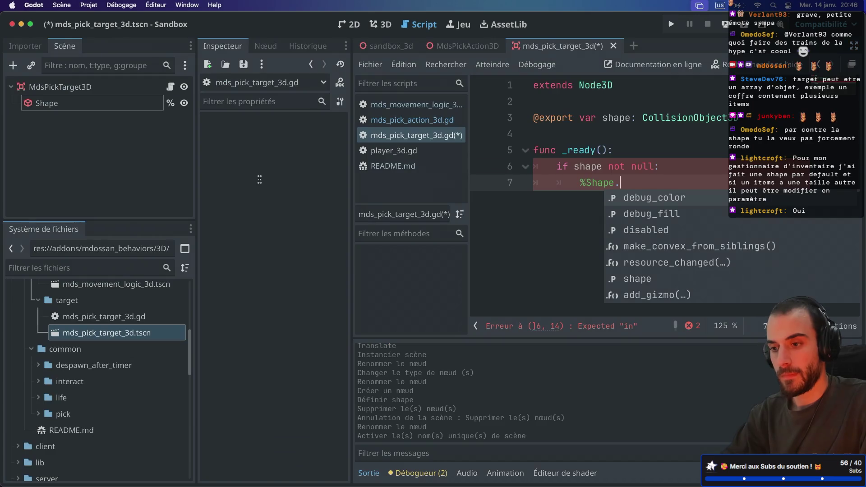
click(77, 106)
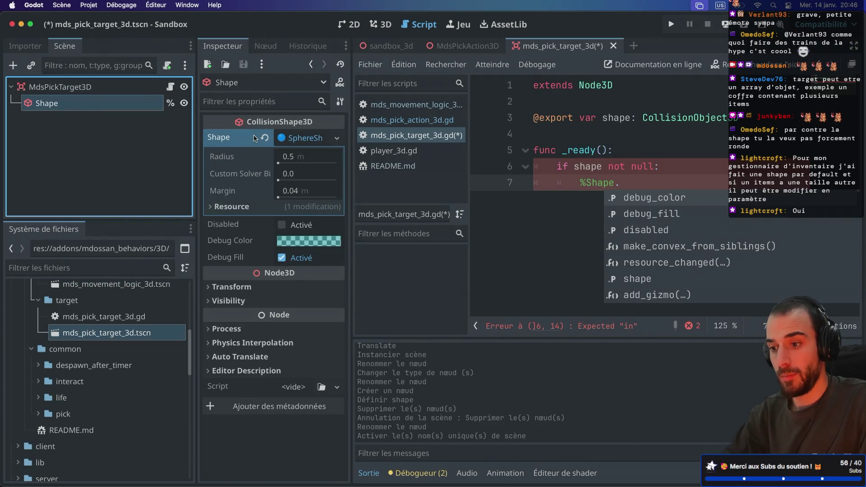
key(ctrl+super+d)
text(sh)
key(Return)
text(sha)
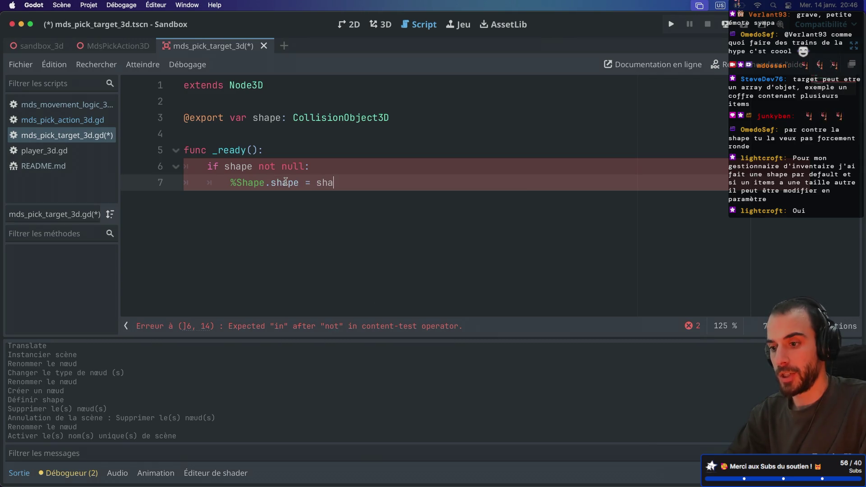
key(Return)
key(cmd+s)
Step: Replace 'not' with '!=' in the line 6 condition
click(325, 166)
double_click(269, 165)
text(!=)
click(301, 135)
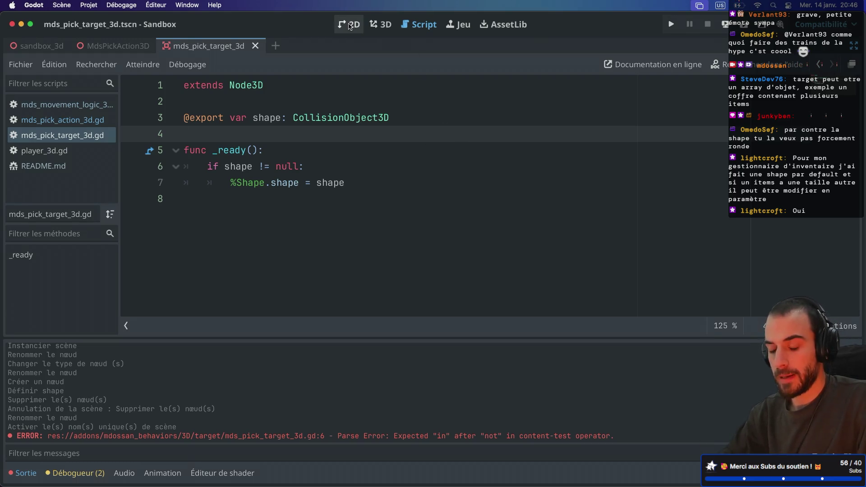
Step: Open the sandbox_3d scene in the 3D view and select the Item node
click(381, 24)
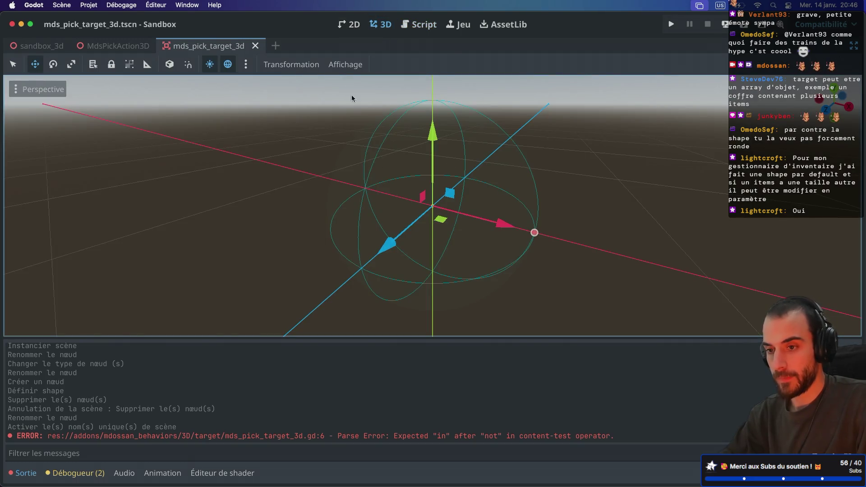
click(42, 50)
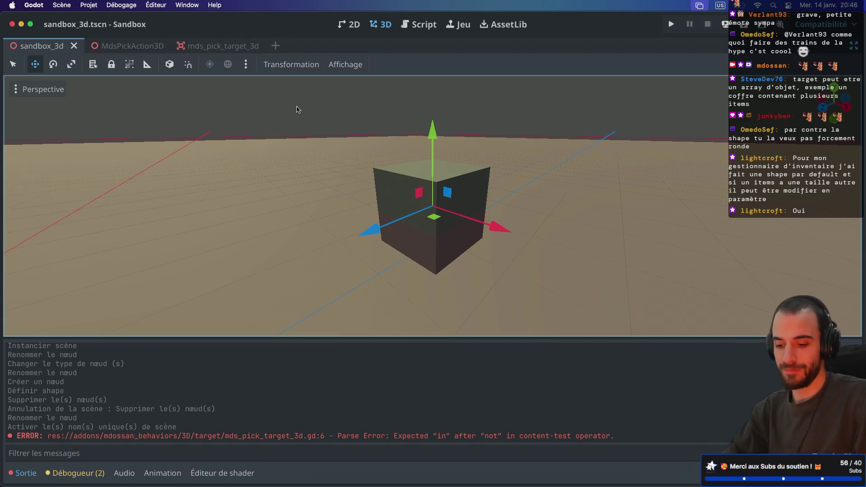
key(super+ctrl+d)
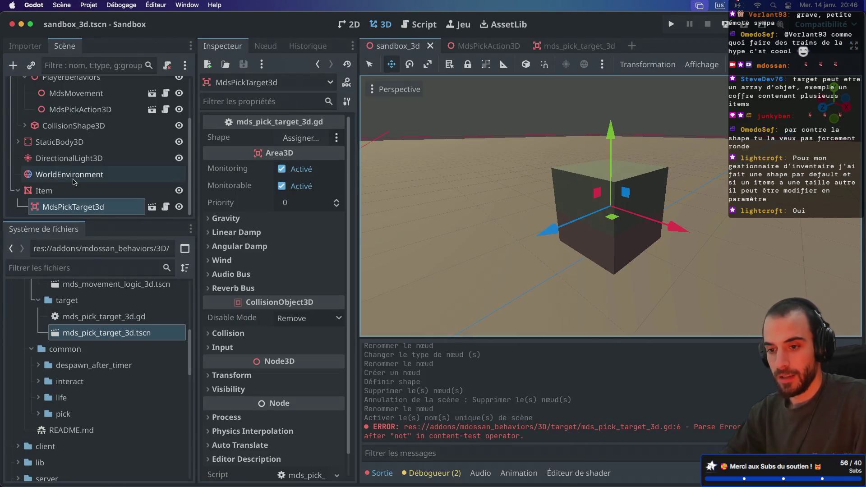
click(63, 190)
Step: Set the Item's box mesh Size X and Y to 0.5
click(313, 154)
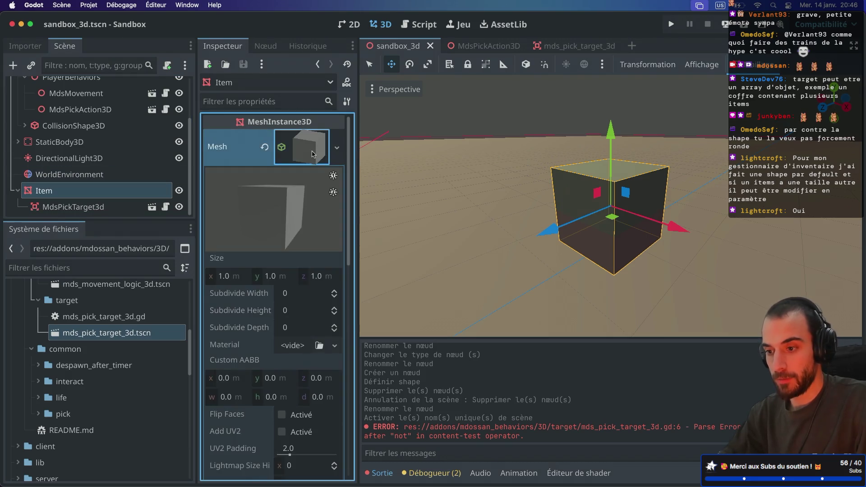
click(230, 280)
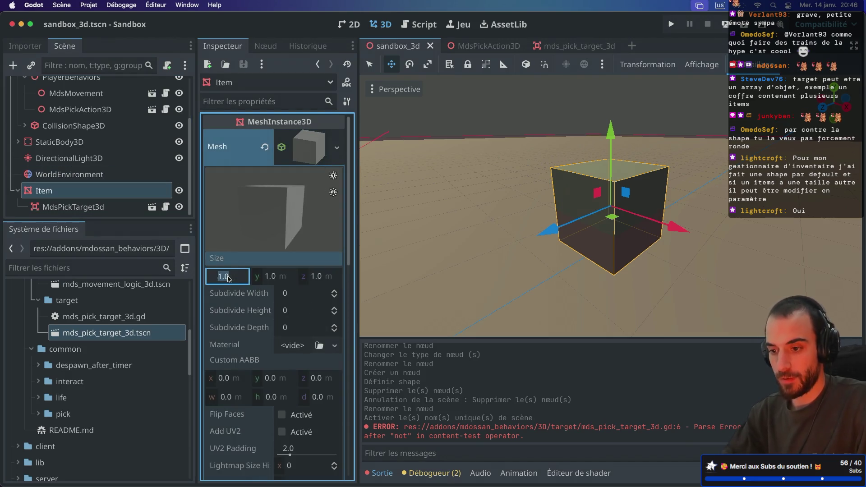
text(0.5)
key(Return)
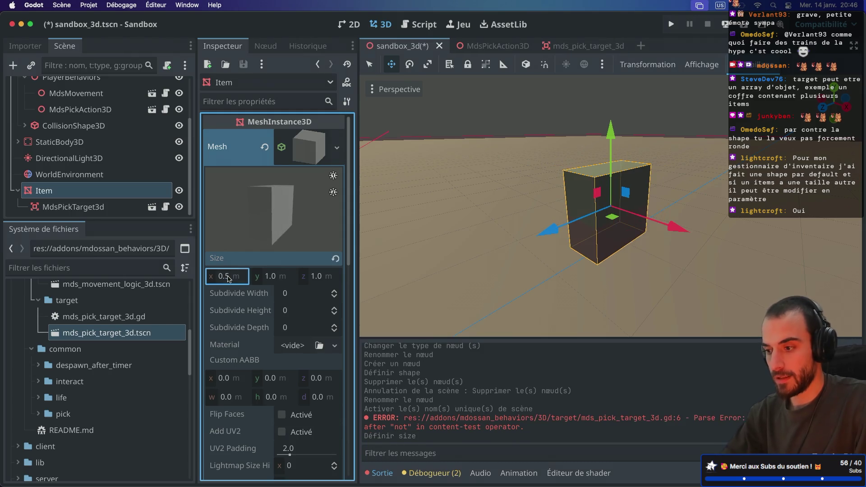
click(279, 280)
text(0.5)
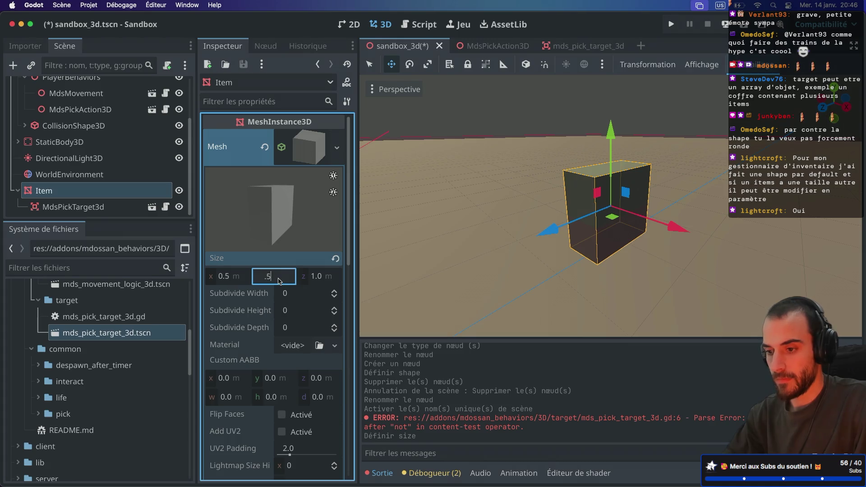
key(Return)
Step: Try moving the box slightly to the right, then undo the move
scroll(594, 174, up, 5)
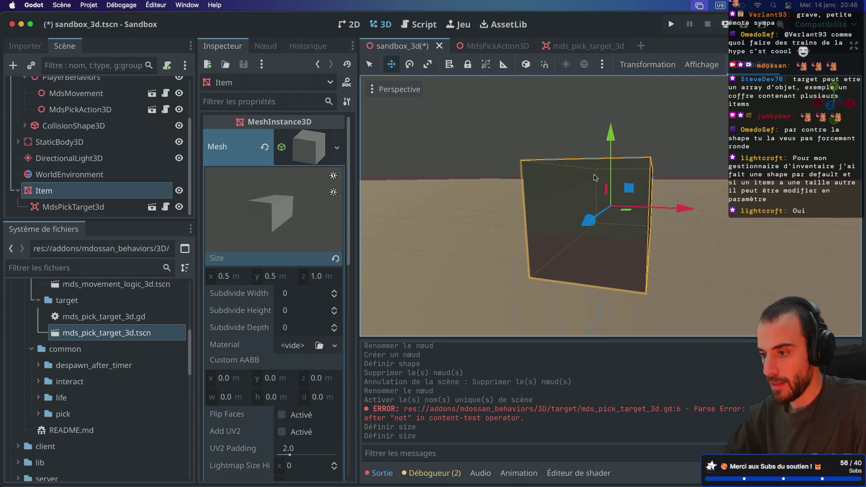
scroll(594, 177, down, 3)
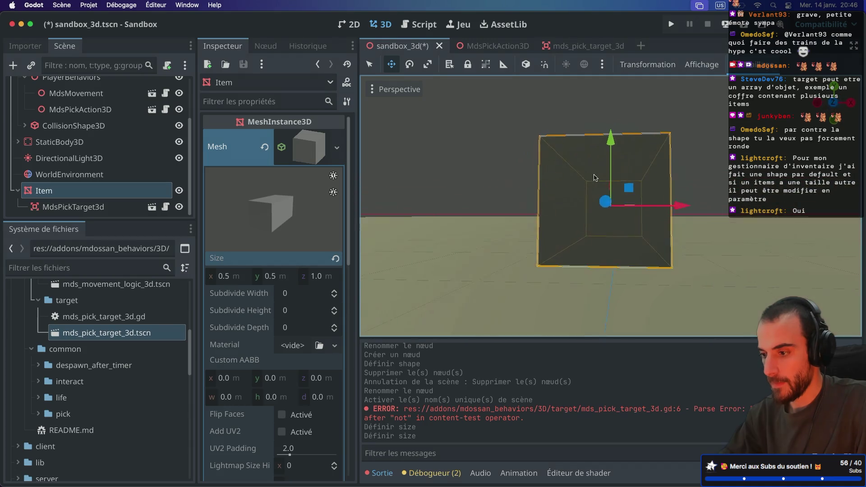
scroll(594, 177, up, 4)
scroll(593, 177, down, 4)
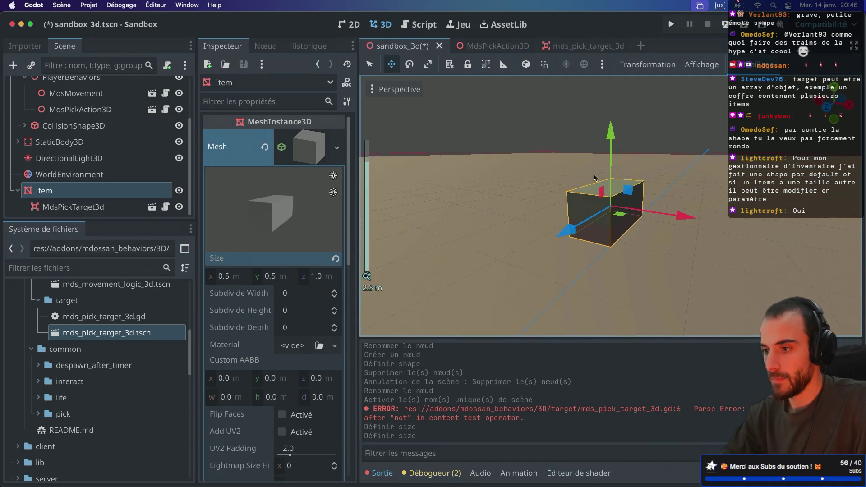
scroll(594, 174, up, 4)
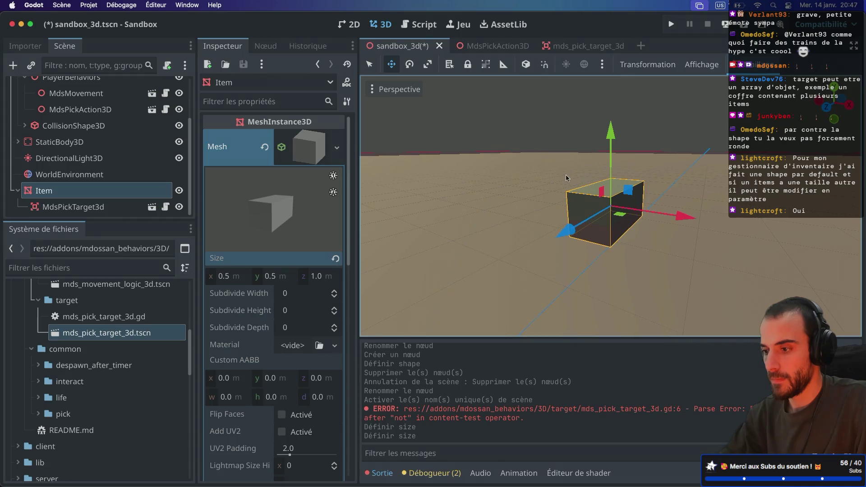
mouse_move(566, 174)
mouse_down()
mouse_move(578, 153)
mouse_move(562, 194)
mouse_up()
key(ctrl+z)
Step: Try a 0.1 box size for X and Y, then undo it
click(232, 277)
text(.1)
key(Return)
click(276, 277)
text(.1)
key(Return)
scroll(456, 242, up, 5)
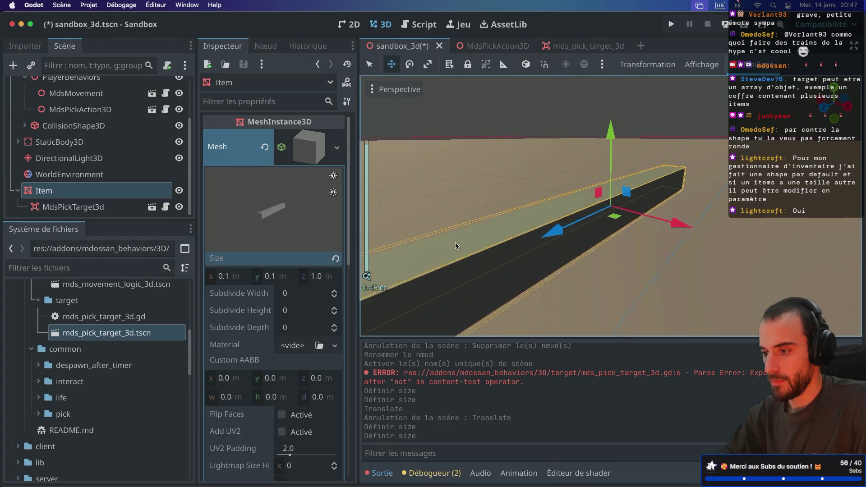
scroll(456, 242, down, 5)
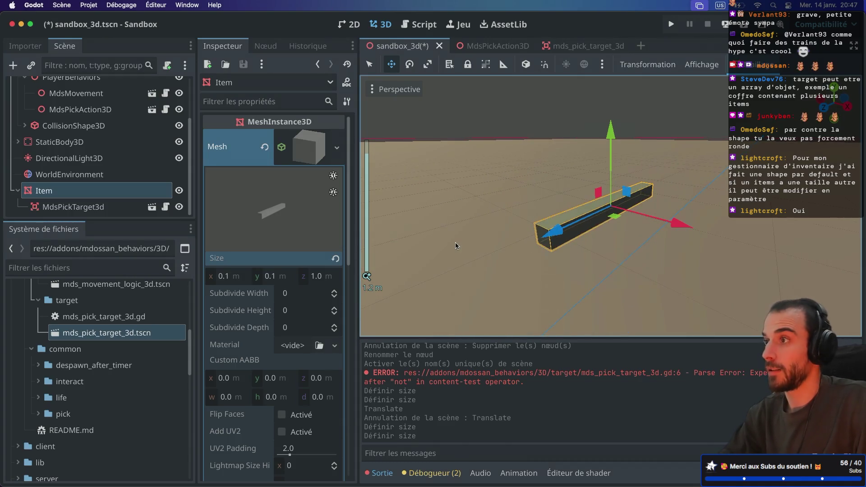
key(ctrl+z)
key(ctrl+z)
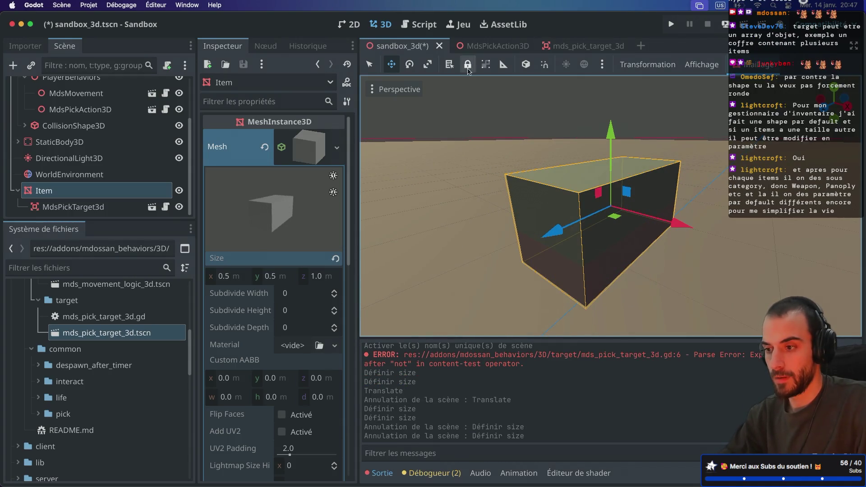
click(584, 49)
Step: Inspect the MdsPickTarget3D root and its Shape sphere in the mds_pick_target_3d scene
click(135, 89)
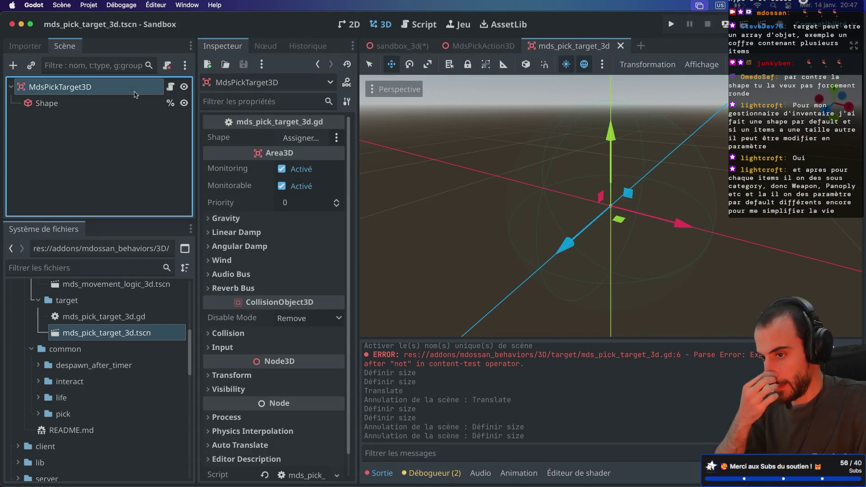
click(96, 109)
click(91, 86)
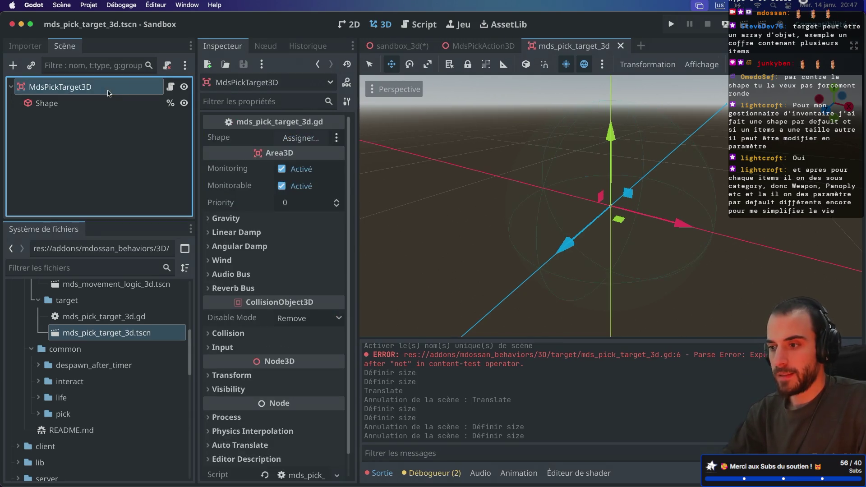
Step: Back in sandbox_3d, rename the Item's pick target node to MdsPickTarget3D
click(390, 46)
key(ctrl+v)
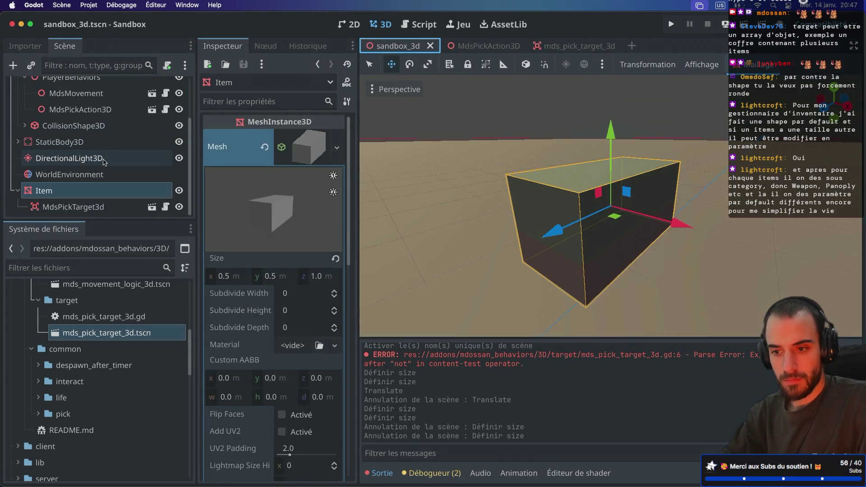
click(91, 207)
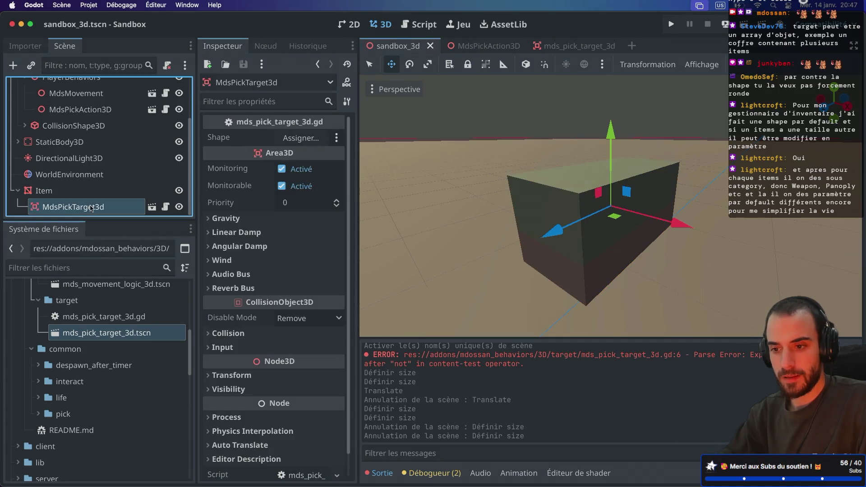
click(115, 208)
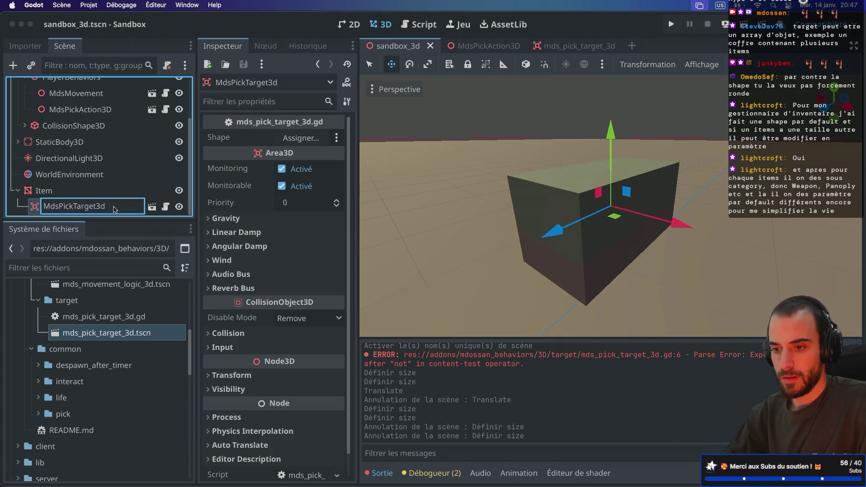
key(Return)
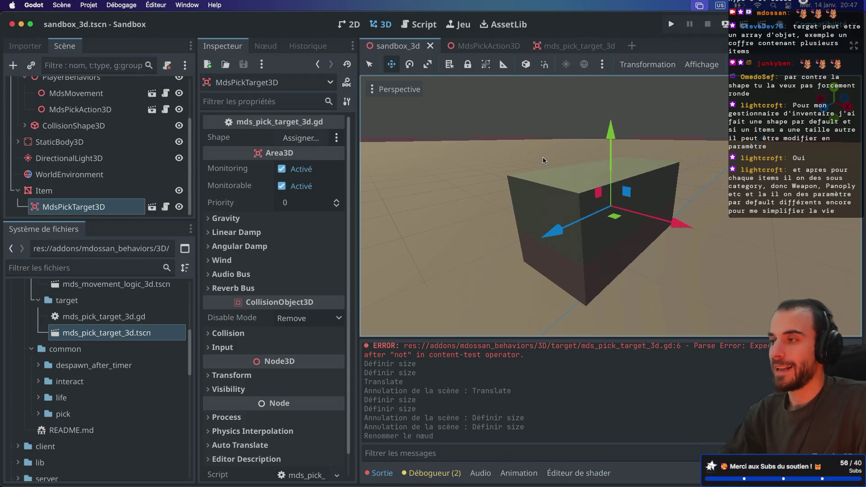
Step: Enable editable children on the Item's pick target and expand it to show its children
right_click(72, 207)
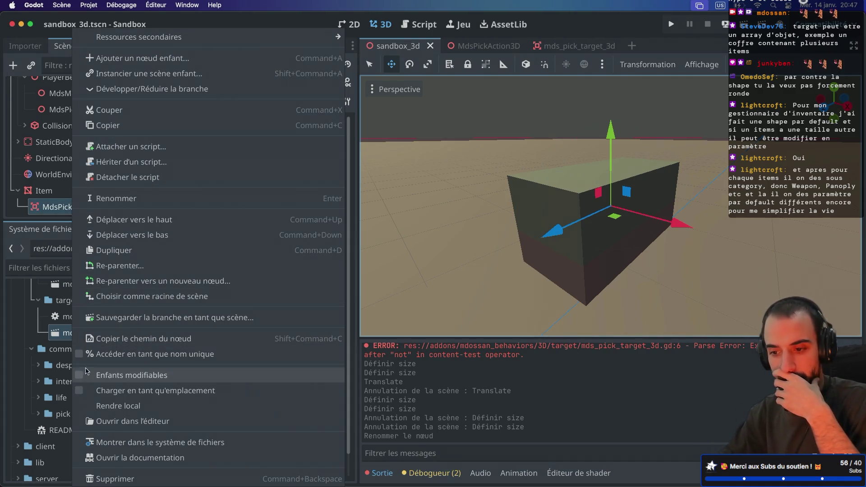
click(91, 375)
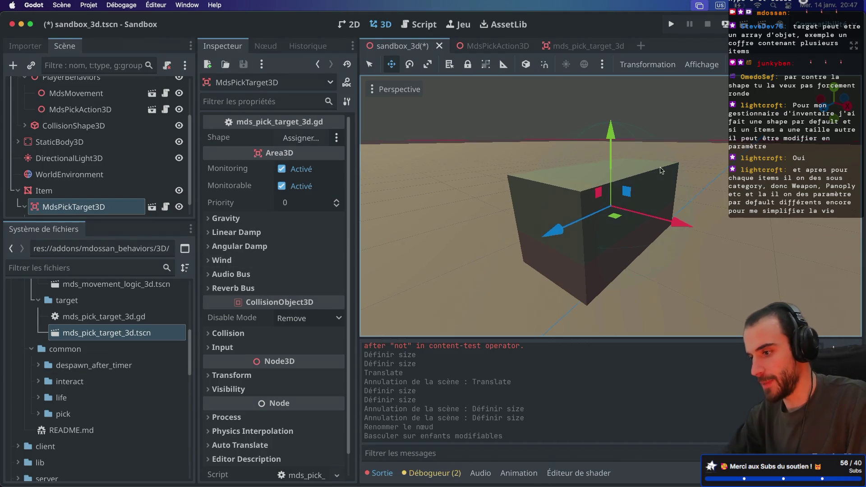
scroll(661, 170, up, 5)
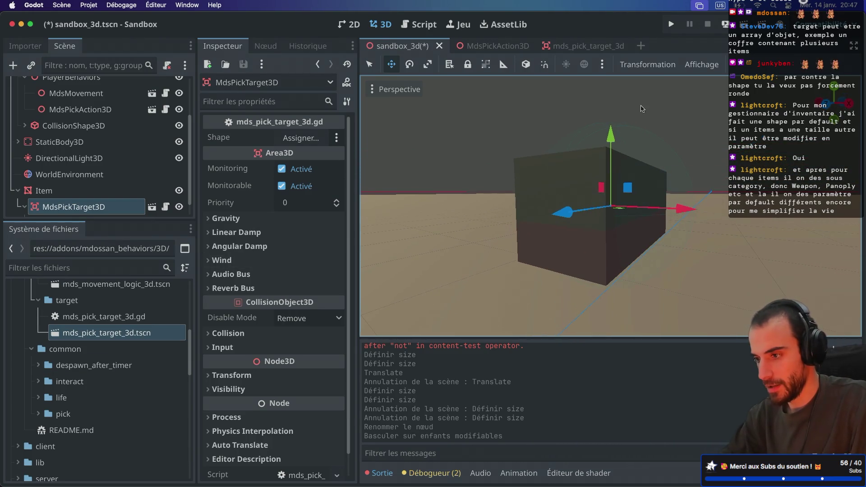
scroll(586, 138, up, 2)
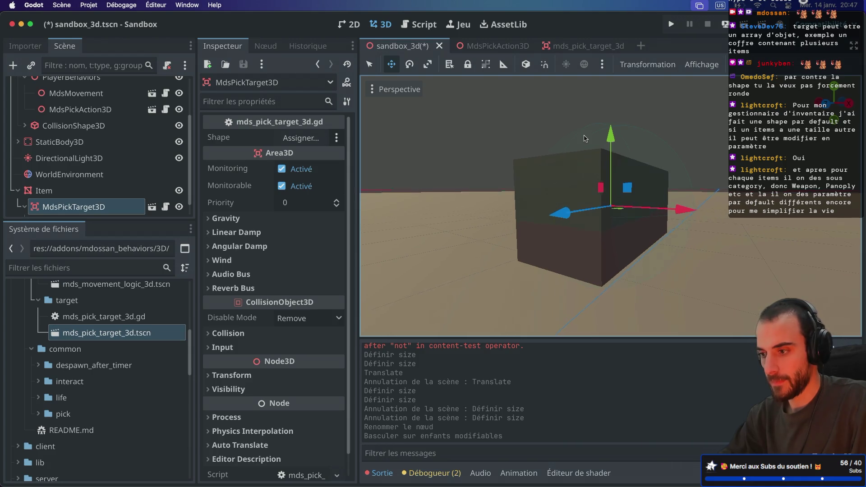
scroll(585, 138, right, 5)
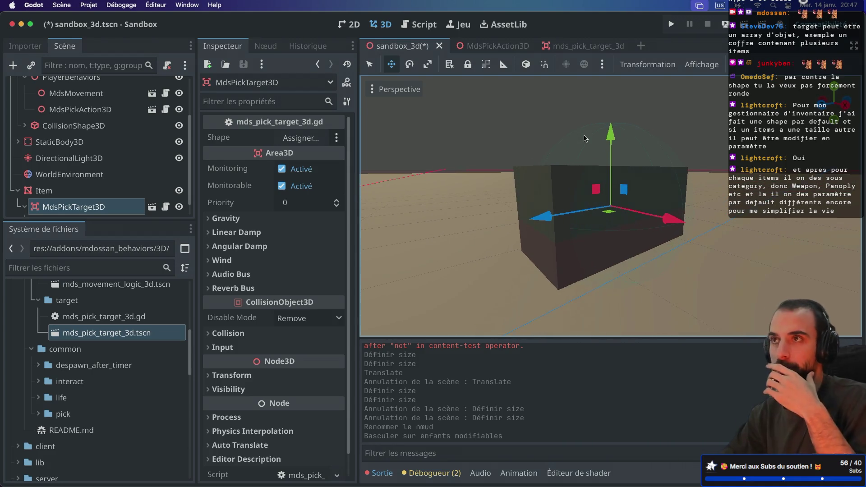
click(25, 206)
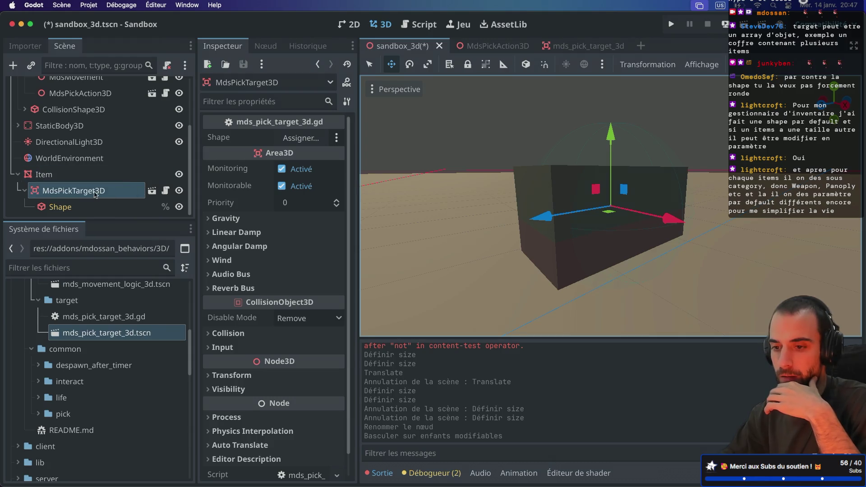
Step: Turn editable children off and confirm the reset, then re-enable them and select Shape
right_click(95, 194)
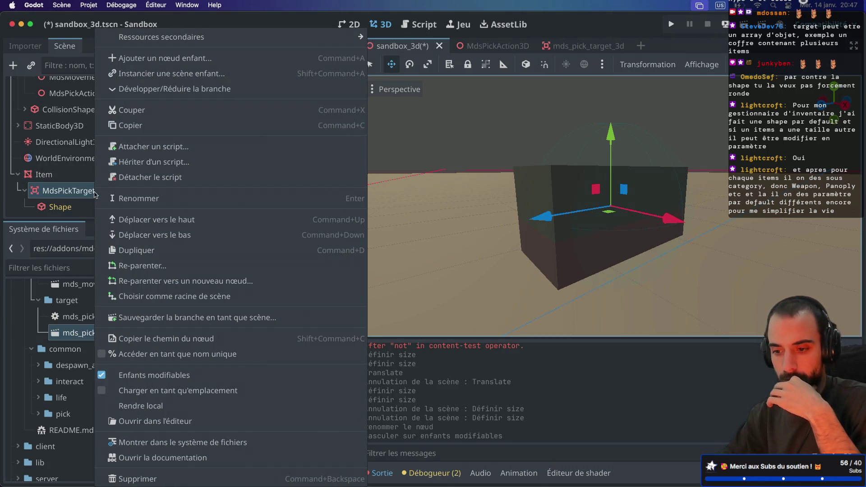
click(103, 376)
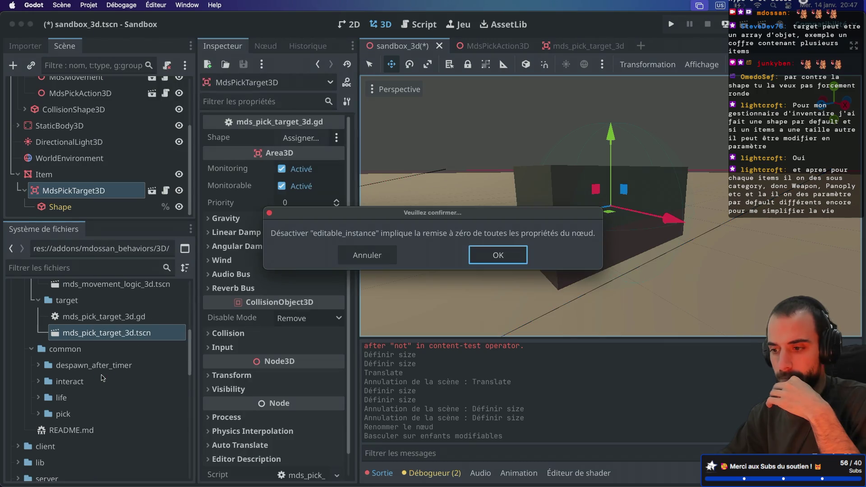
click(491, 261)
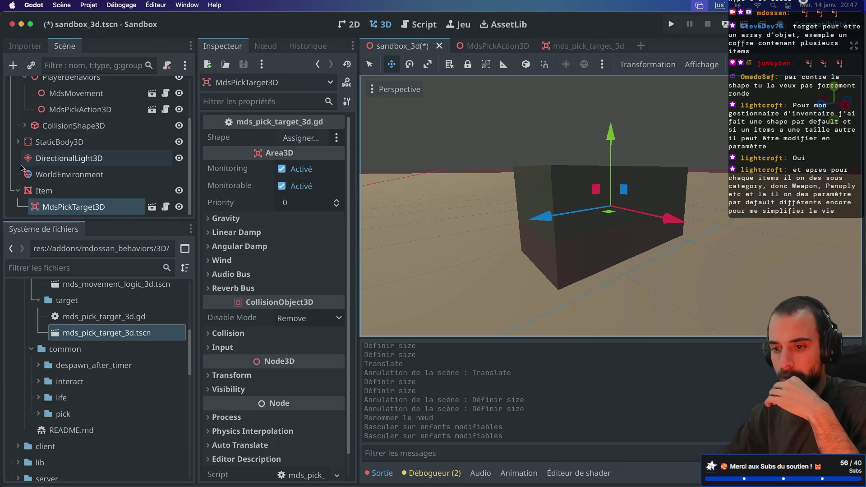
right_click(83, 208)
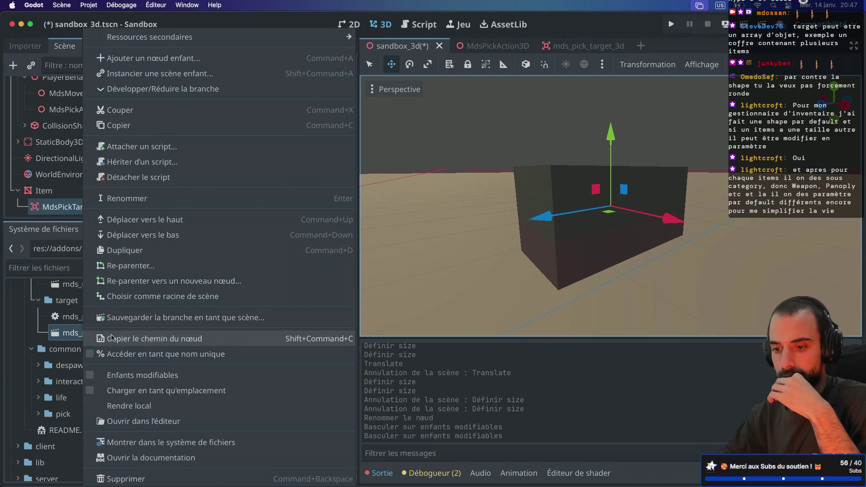
click(95, 375)
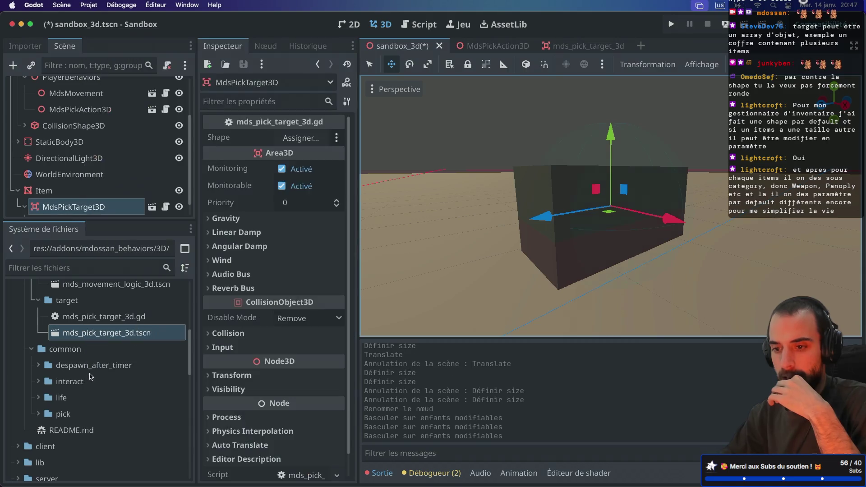
click(85, 208)
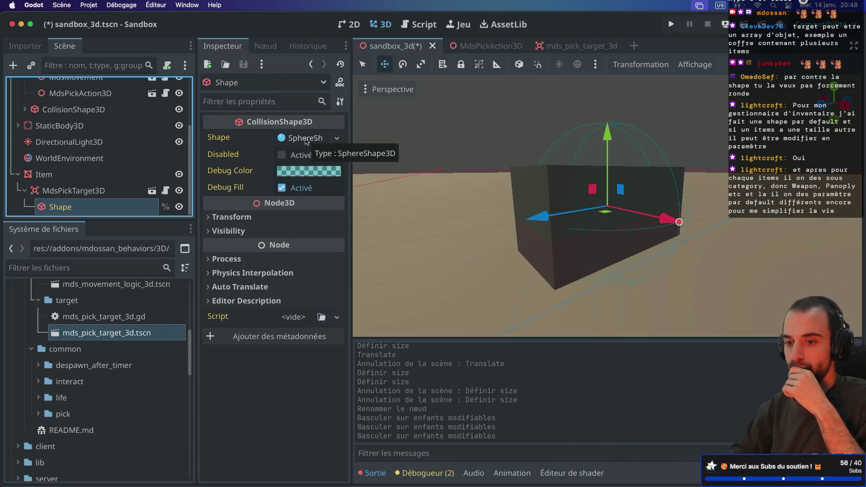
Step: Switch to the MdsPickAction3D scene tab
click(472, 46)
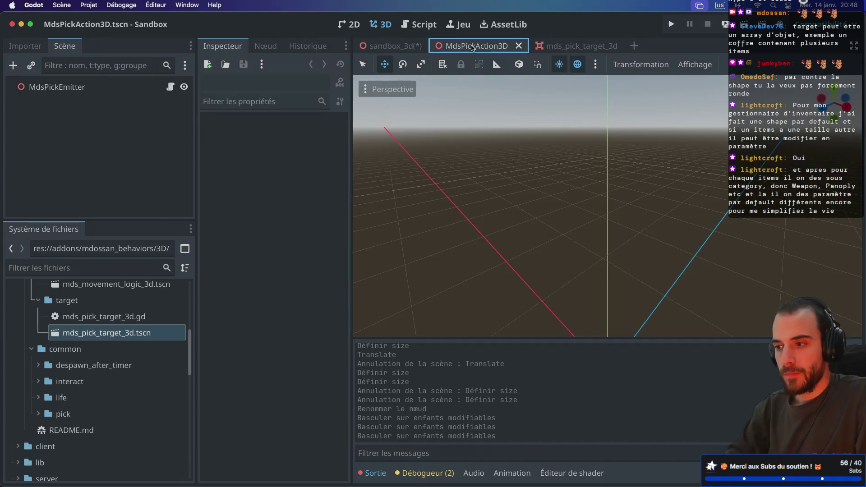
click(575, 46)
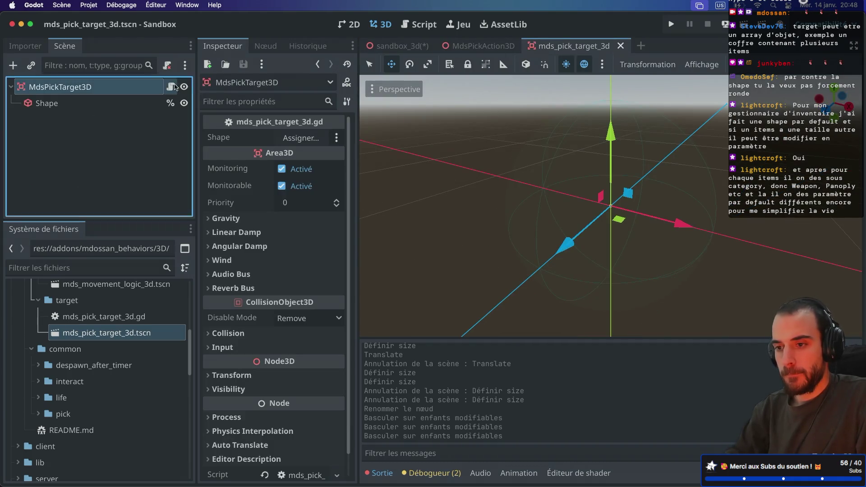
click(170, 87)
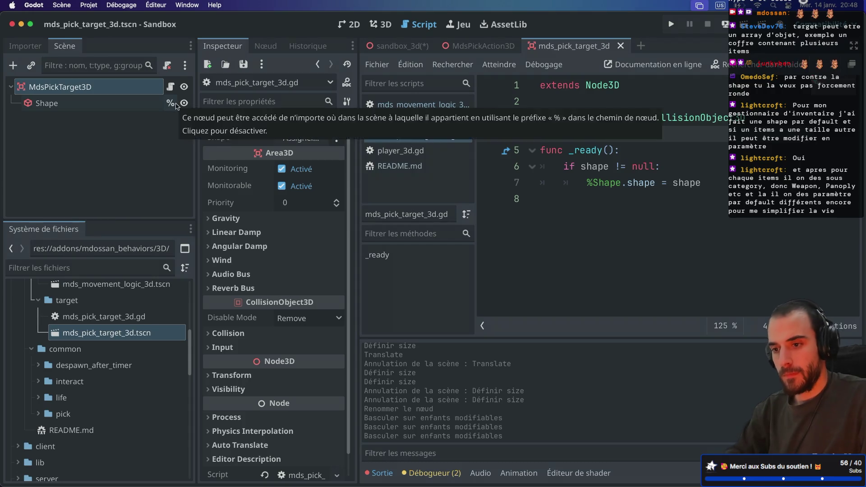
drag(99, 103, 559, 134)
click(542, 134)
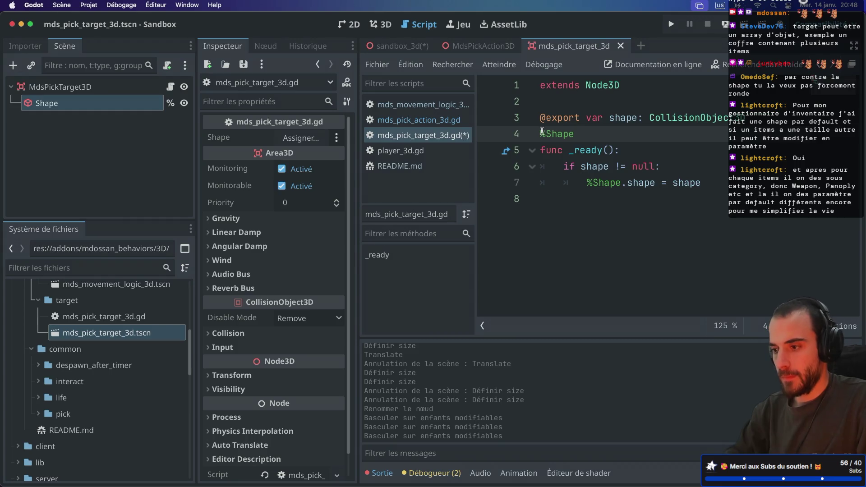
text(@)
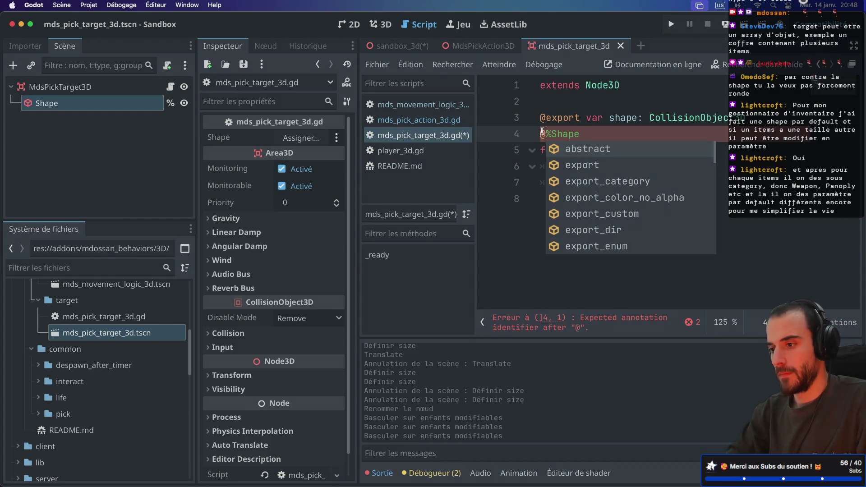
text(on)
key(Return)
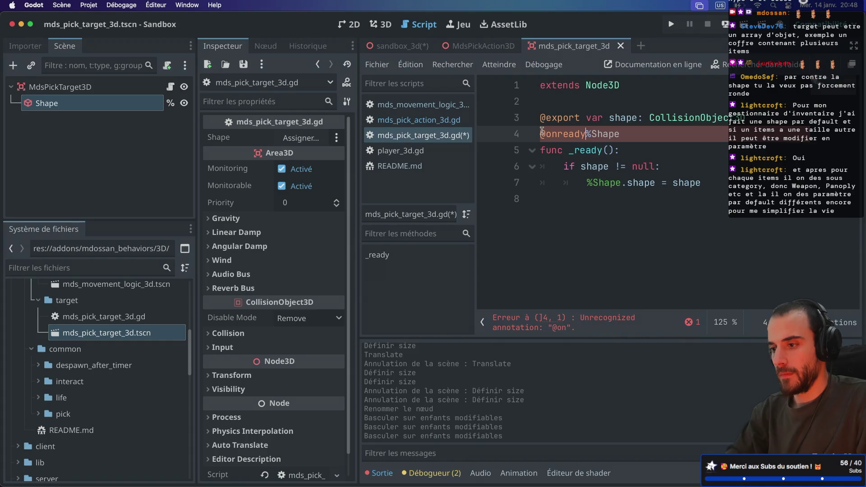
text(var)
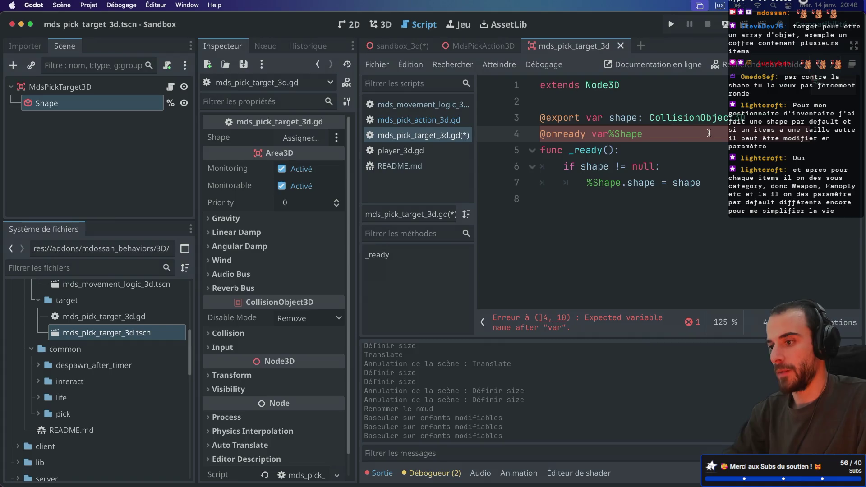
Step: Delete the unfinished line 4 and save the script
drag(672, 136, 535, 134)
key(BackSpace)
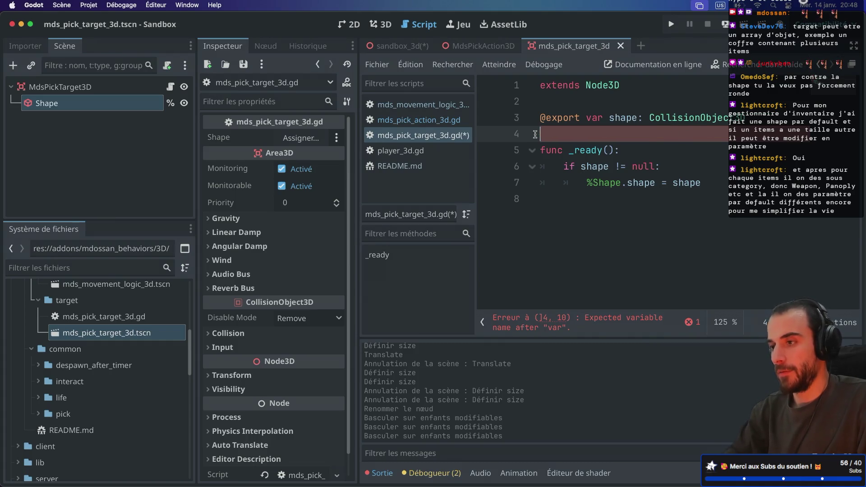
key(ctrl+s)
key(super+ctrl+d)
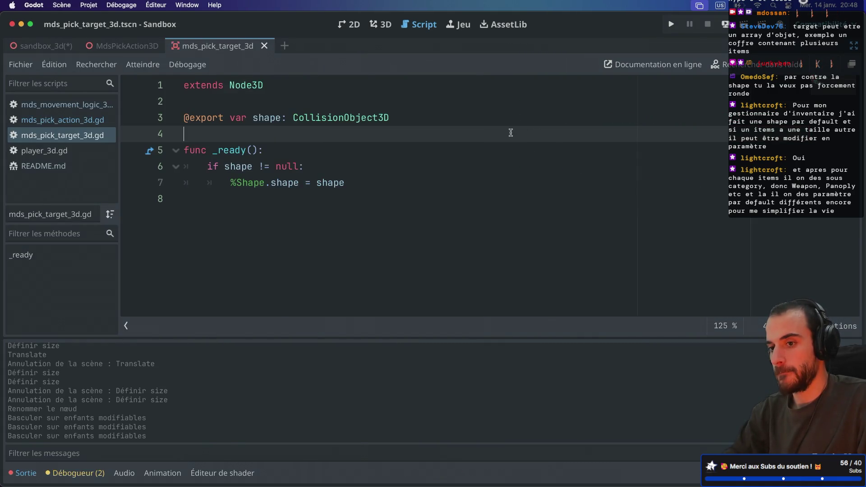
key(super+ctrl+d)
click(389, 45)
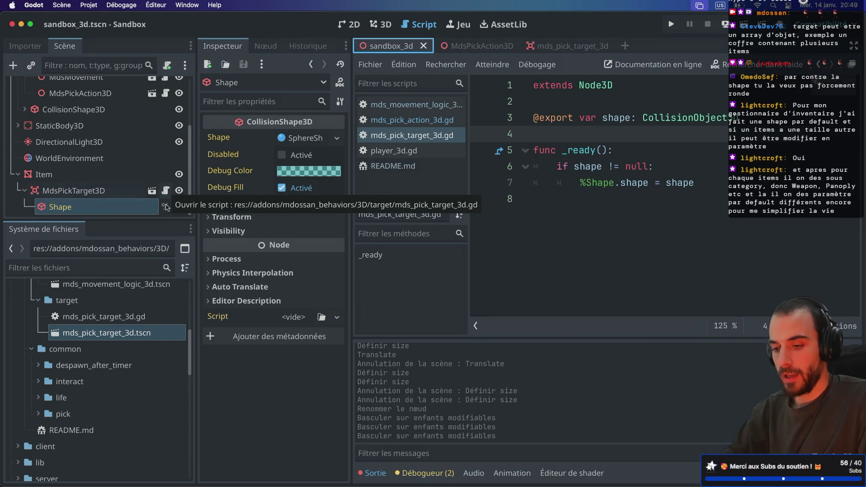
Step: Scroll up and open the MdsPickAction3D scene tab
scroll(162, 332, up, 3)
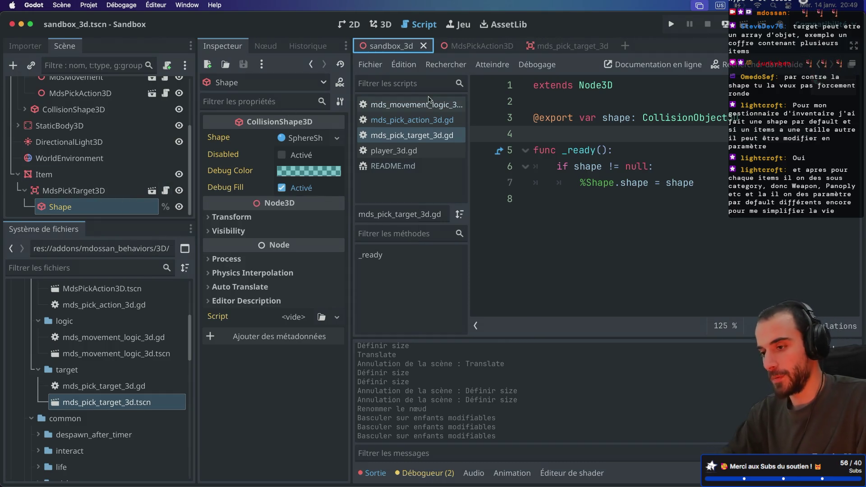
click(474, 43)
Step: Turn off collision Layer 1 and Mask 1 on the MdsPickTarget3D root node
click(559, 43)
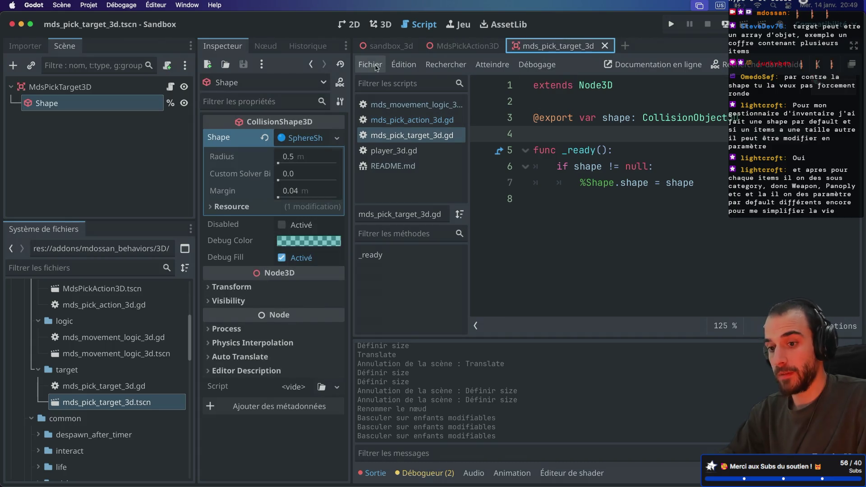
click(110, 93)
scroll(257, 296, down, 1)
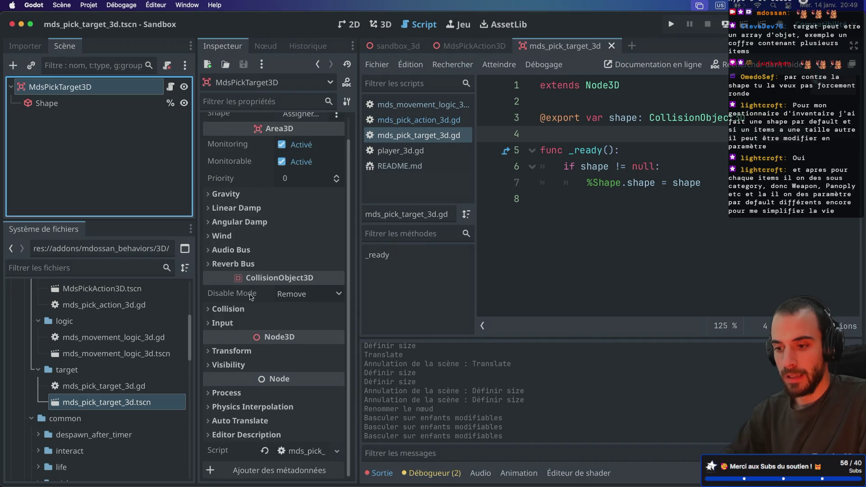
click(228, 309)
click(218, 343)
click(218, 397)
click(273, 415)
click(273, 361)
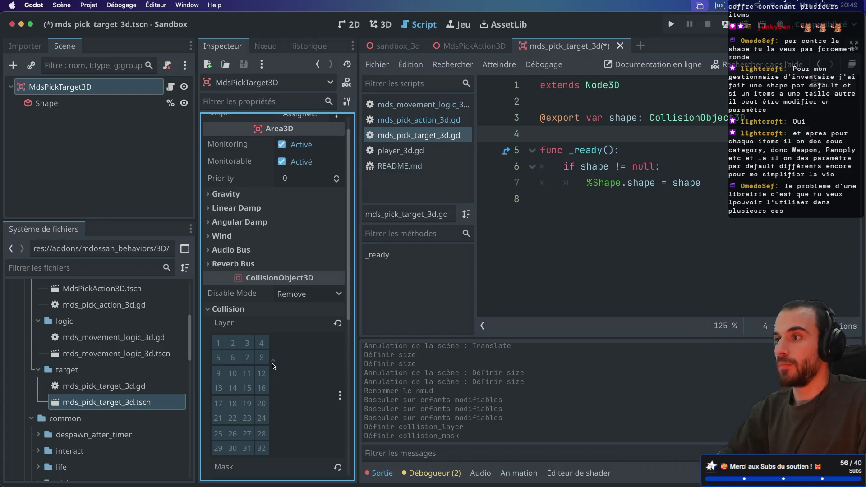
scroll(274, 366, down, 10)
scroll(274, 366, up, 5)
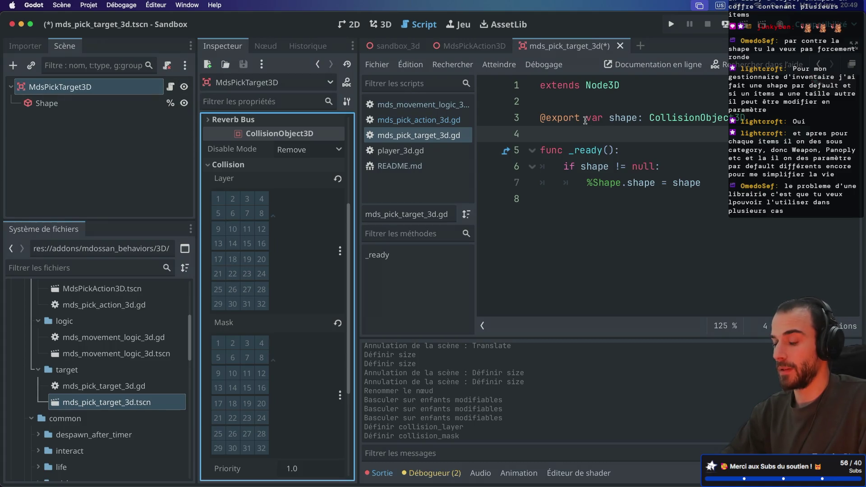
Step: Check the CollisionObject3D docs for the shape export and add a blank line after func _ready()
drag(586, 121, 663, 119)
mouse_move(663, 119)
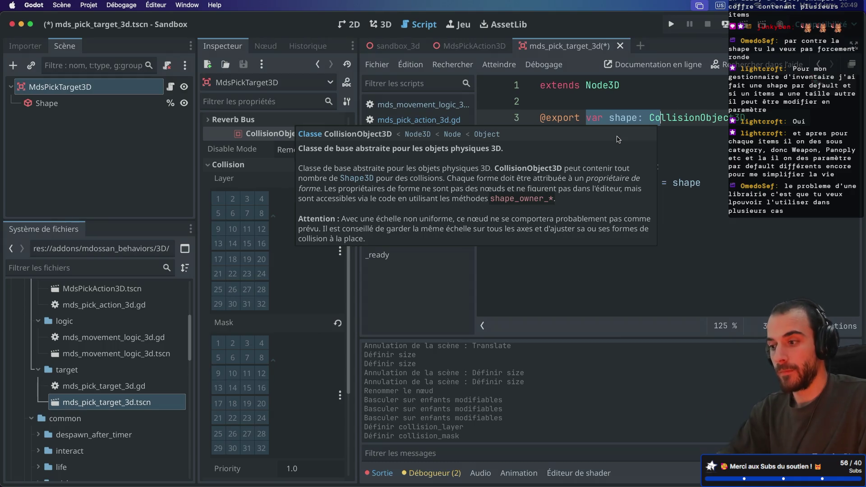
click(609, 111)
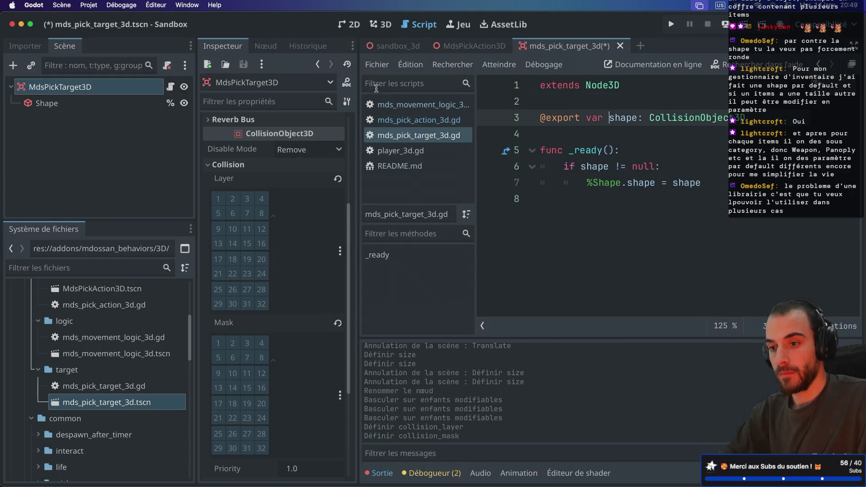
click(170, 87)
drag(615, 118, 633, 118)
click(636, 118)
drag(570, 152, 646, 161)
click(620, 195)
drag(560, 160, 694, 177)
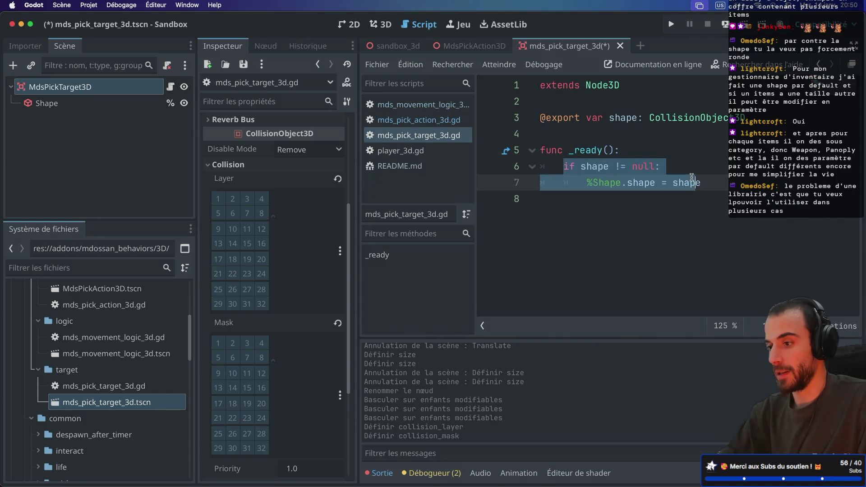
click(630, 154)
key(Return)
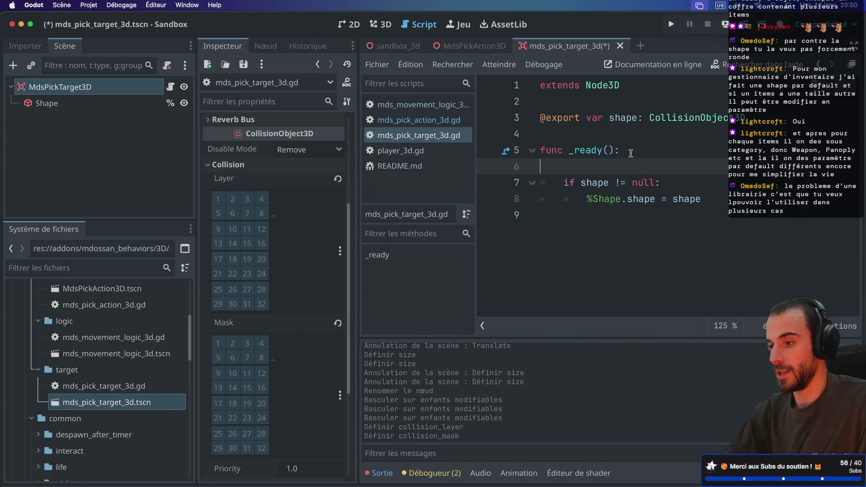
Step: Change line 1 to class_name MdsPickTarget3D and save the script
key(BackSpace)
click(542, 89)
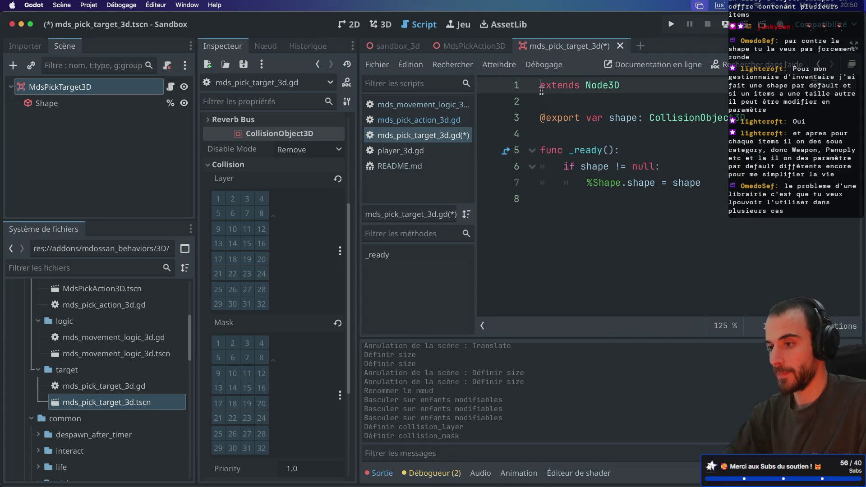
text(class_name)
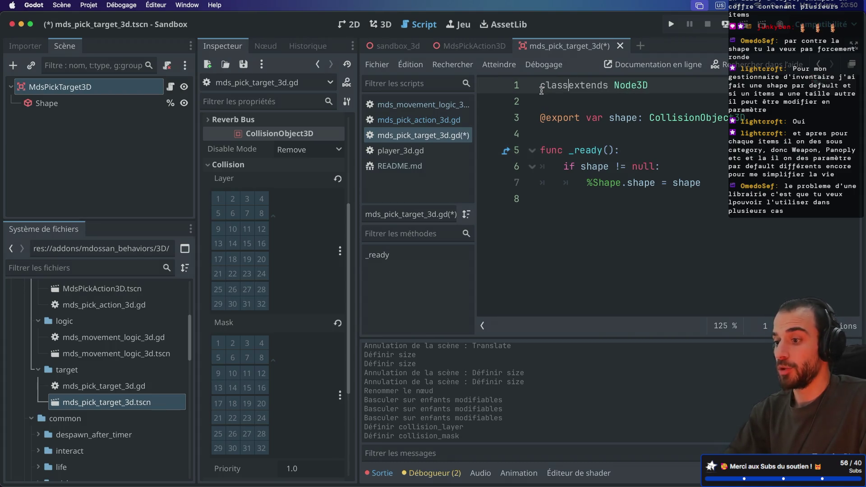
text( Mds)
key(Left)
text(MdsPickTarget)
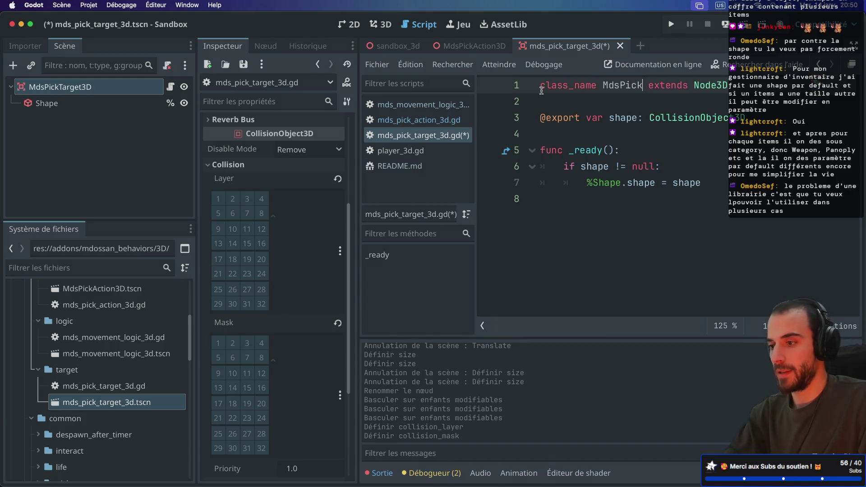
text(3D)
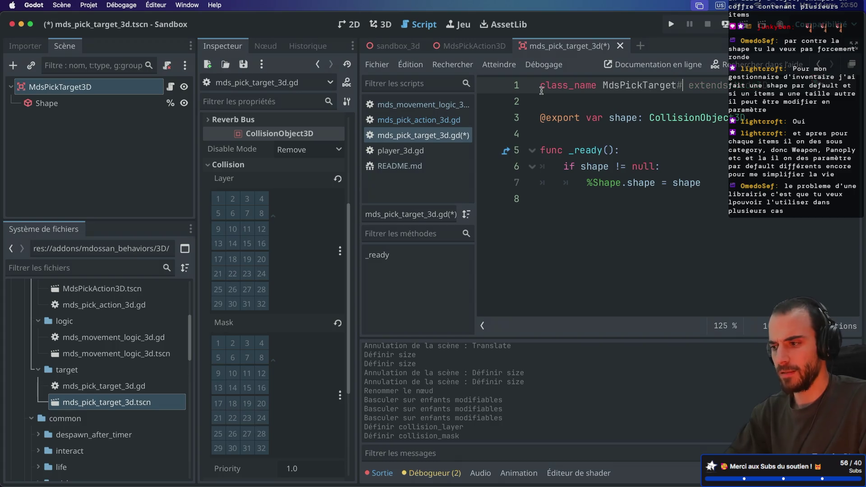
key(super+s)
double_click(630, 82)
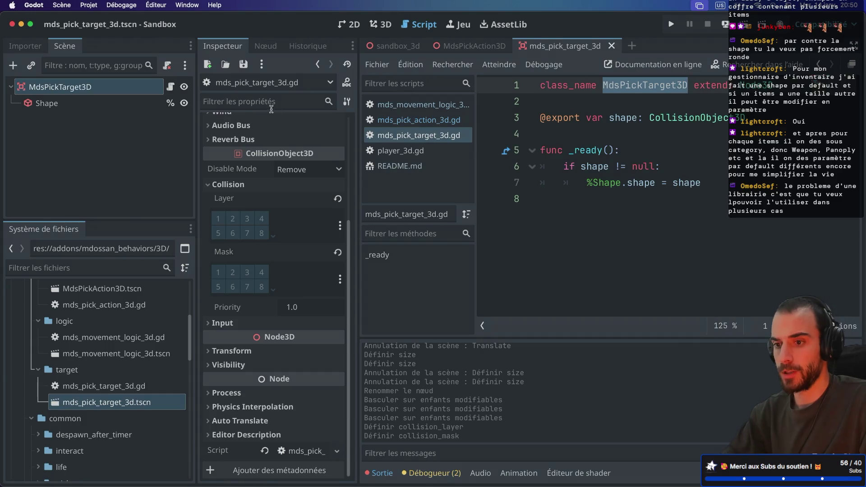
key(super+ctrl+d)
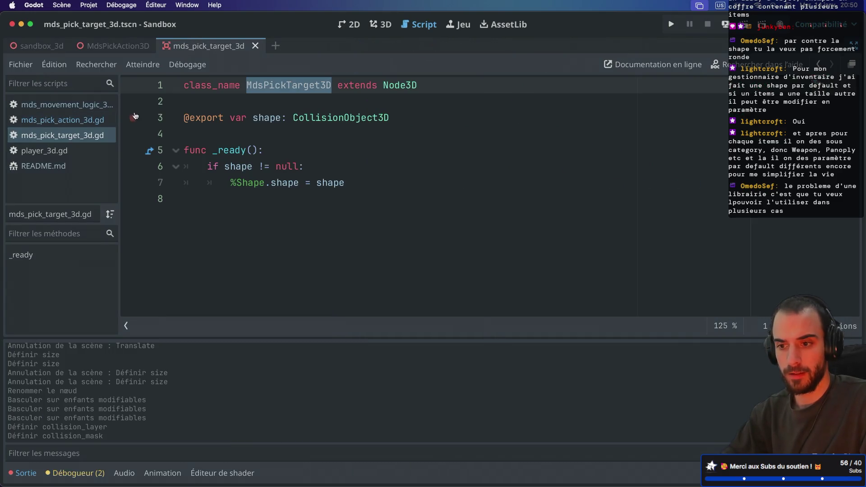
Step: Open mds_pick_action_3d.gd and place the cursor in the _input function
click(71, 119)
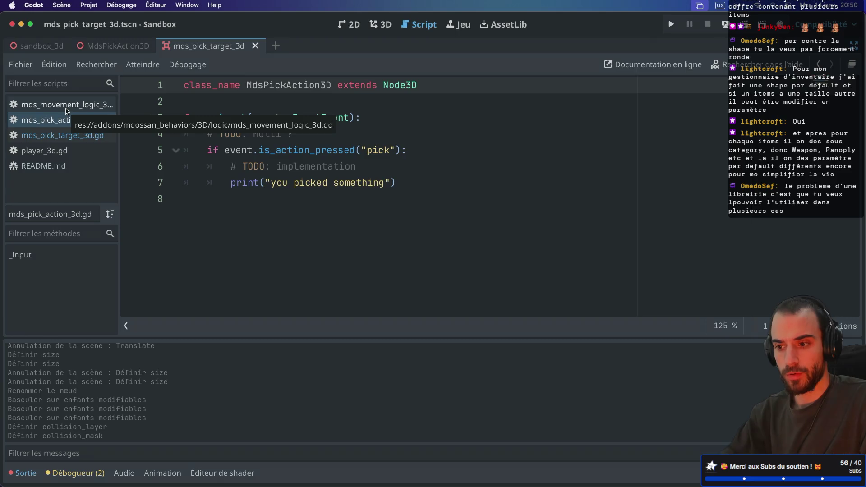
key(super+ctrl+d)
key(super+ctrl+d)
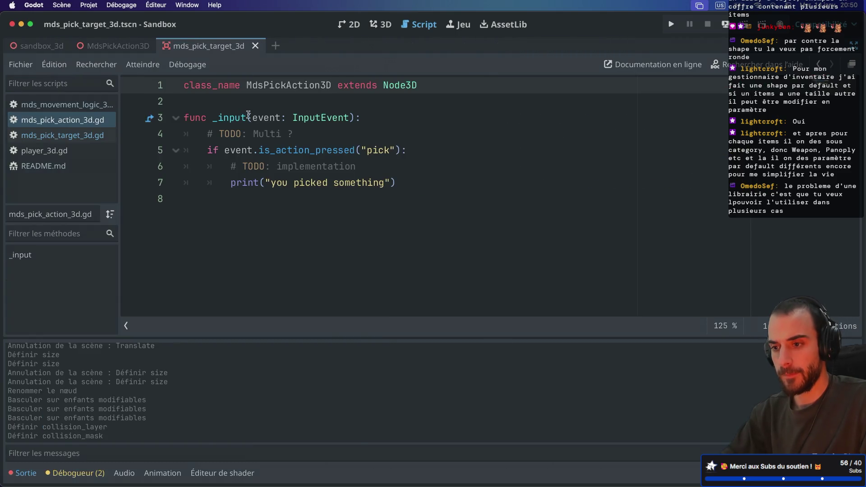
key(super+ctrl+d)
click(648, 132)
key(super+ctrl+d)
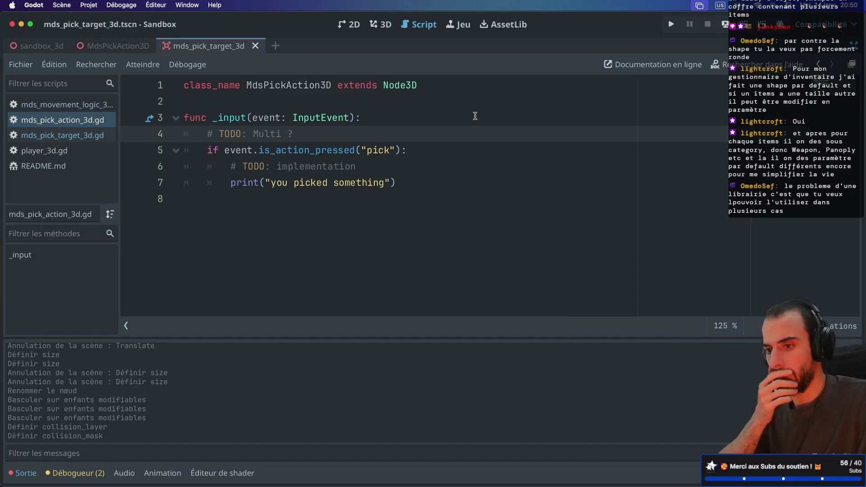
Step: Add an 'if node is MdsPickTarget3D' check below line 5, delete it, and save
click(429, 151)
key(Return)
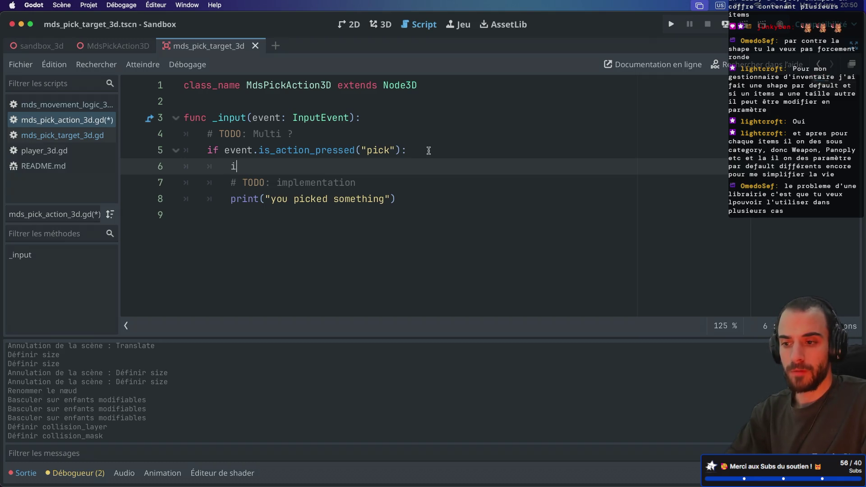
text(f node is Mick)
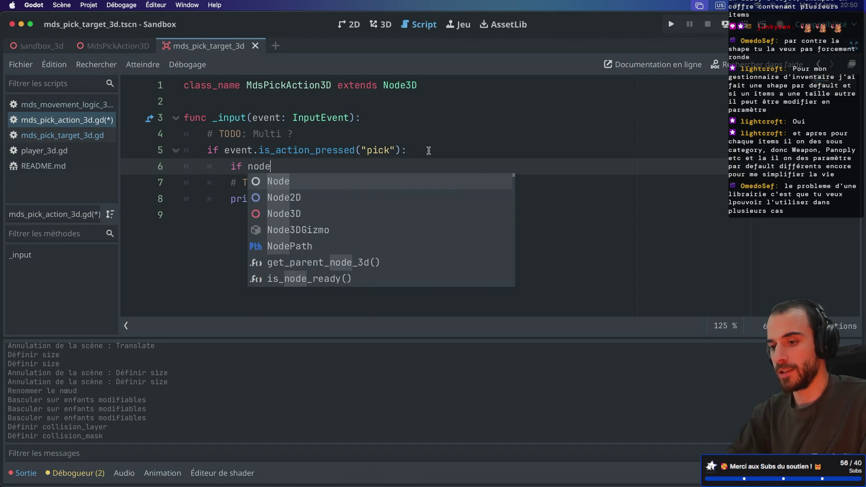
key(Down)
key(Return)
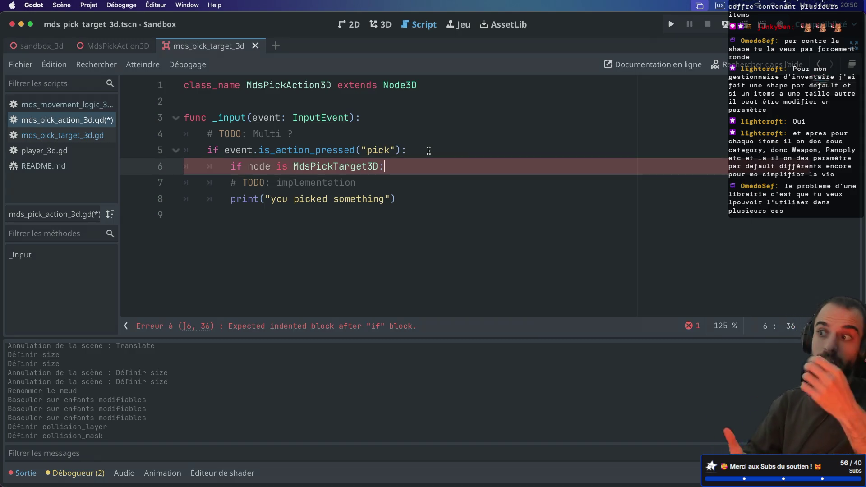
key(shift+Up)
key(BackSpace)
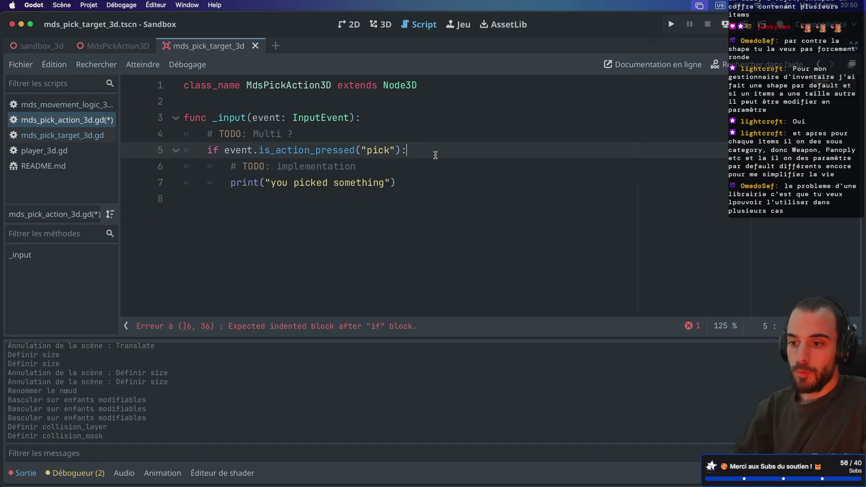
key(ctrl+shift+F11)
key(ctrl+shift+F11)
key(ctrl+s)
key(ctrl+shift+F11)
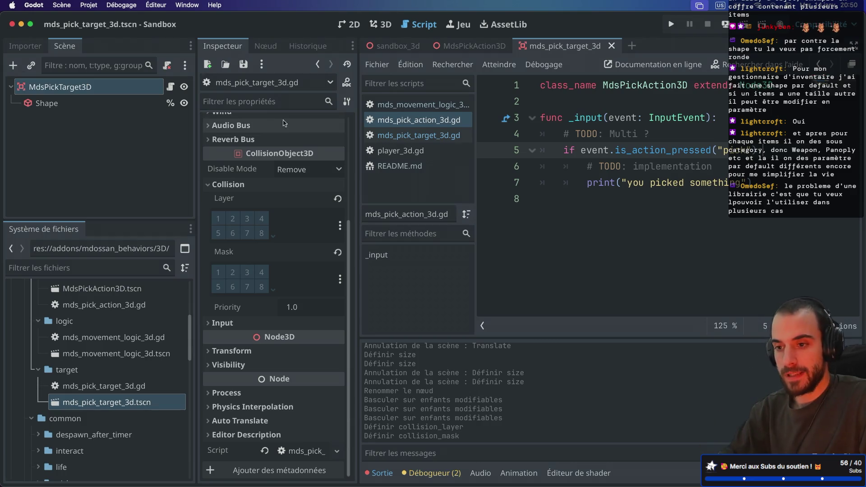
Step: Change the MdsPickEmitter root of the MdsPickAction3D scene from Node3D to Area3D
click(472, 46)
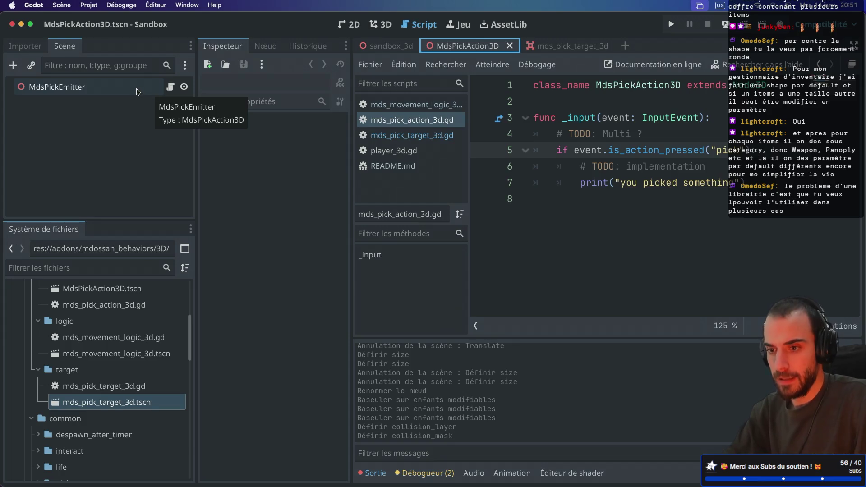
right_click(45, 87)
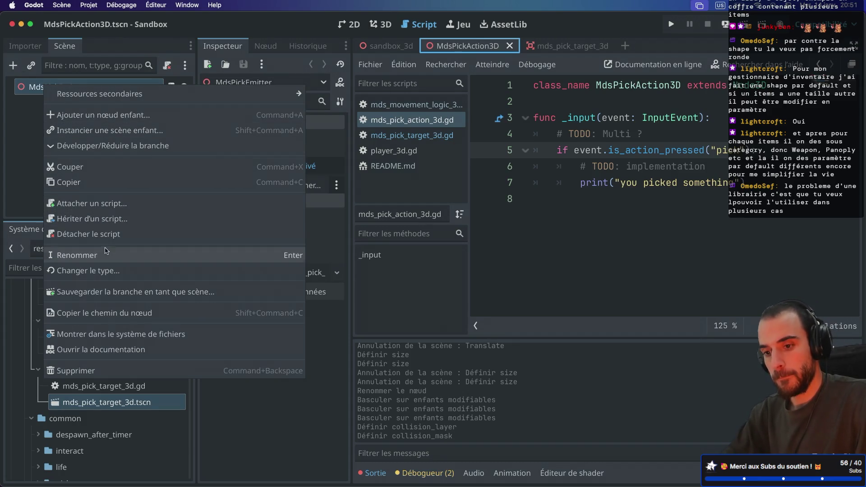
click(95, 271)
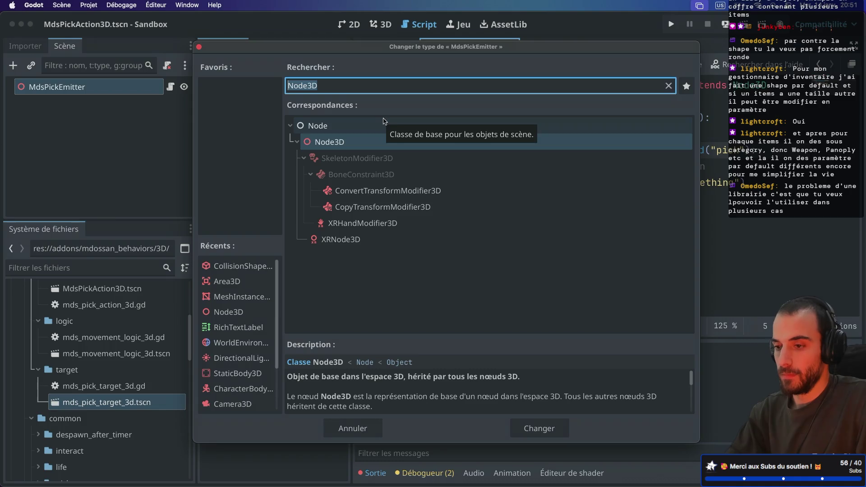
text(area3d)
key(Return)
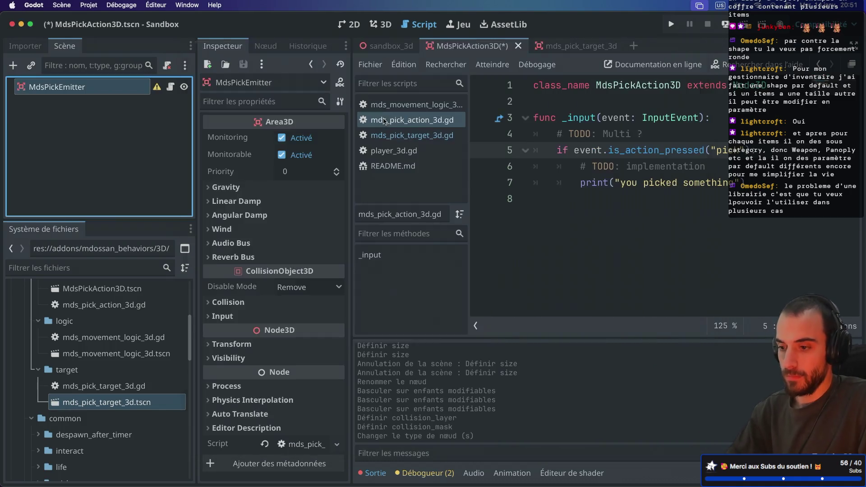
right_click(93, 88)
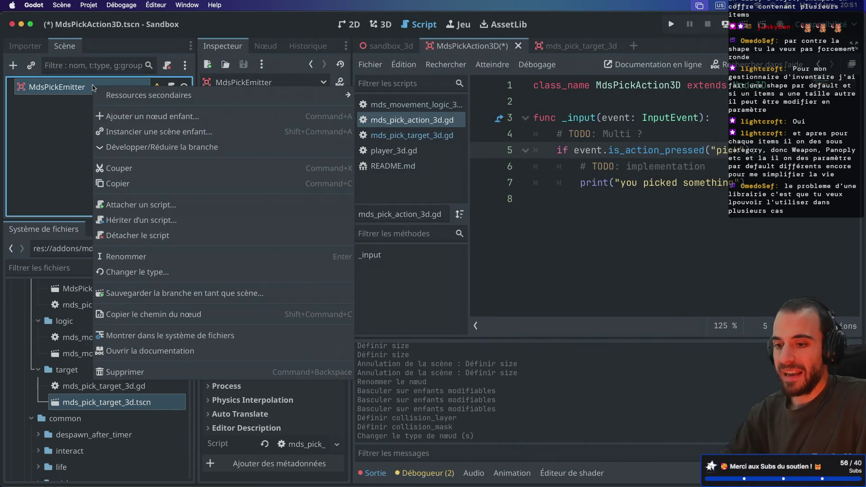
Step: Add a CollisionShape3D child under MdsPickEmitter, keeping its default name
click(72, 92)
key(super+a)
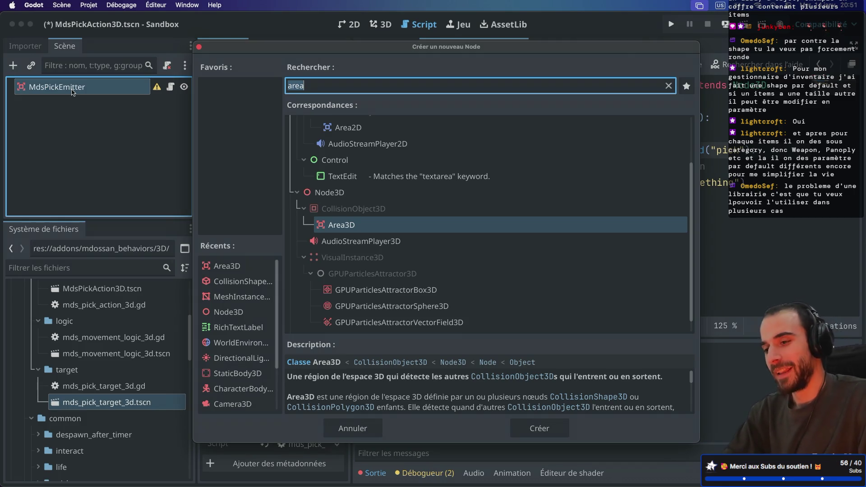
text(coll)
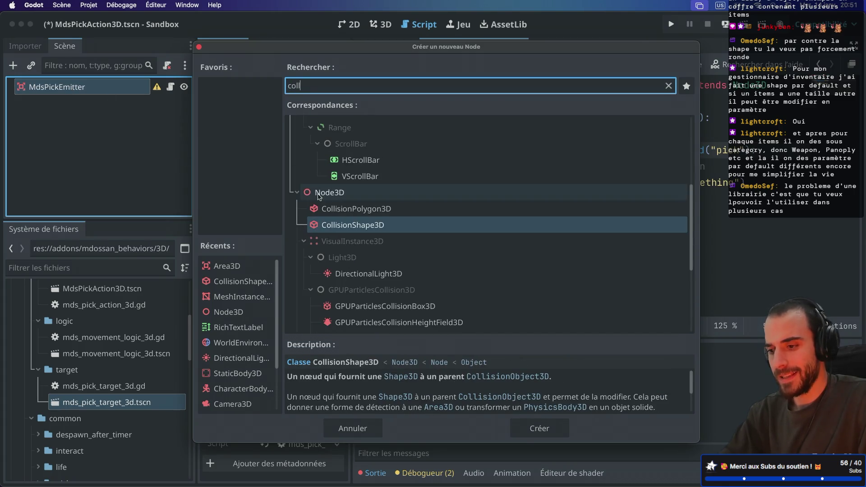
key(Return)
key(F2)
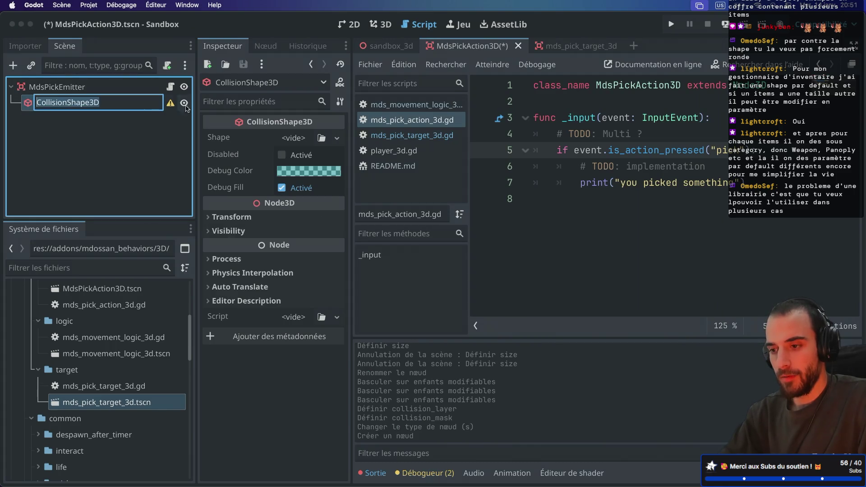
click(294, 147)
Step: Give the collision node a SphereShape3D of radius 1.0 m and save MdsPickAction3D.tscn
click(295, 138)
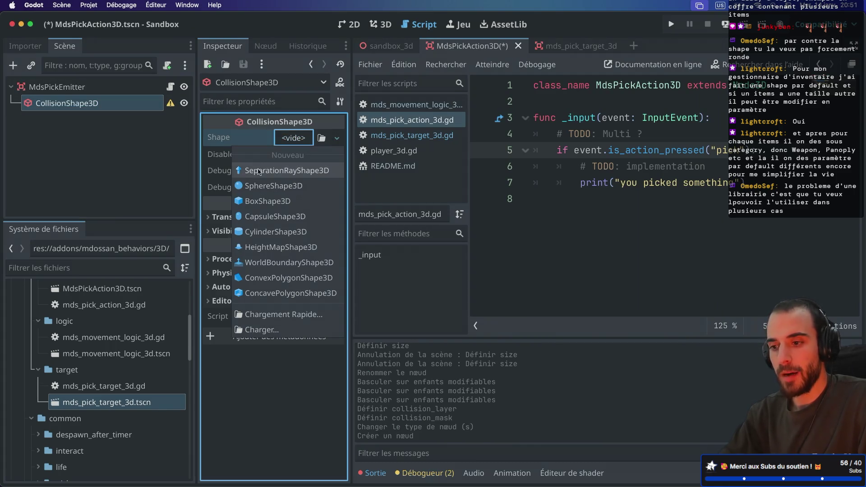
click(260, 189)
click(304, 138)
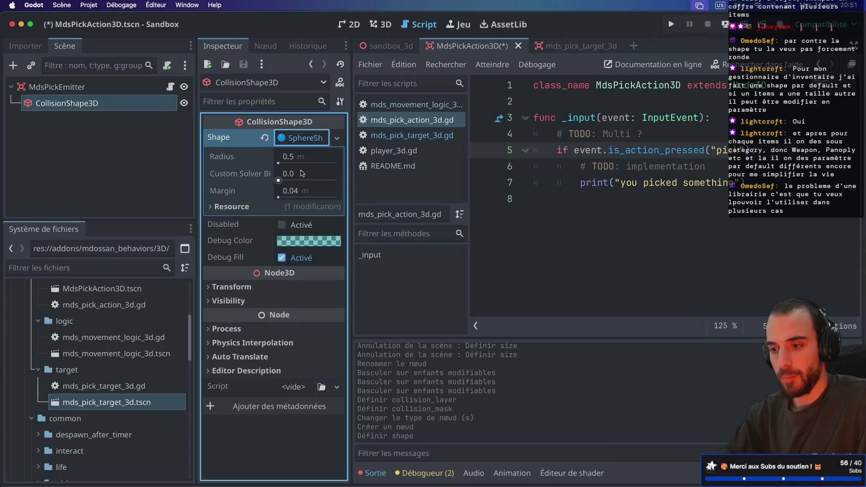
click(294, 163)
text(1)
key(Return)
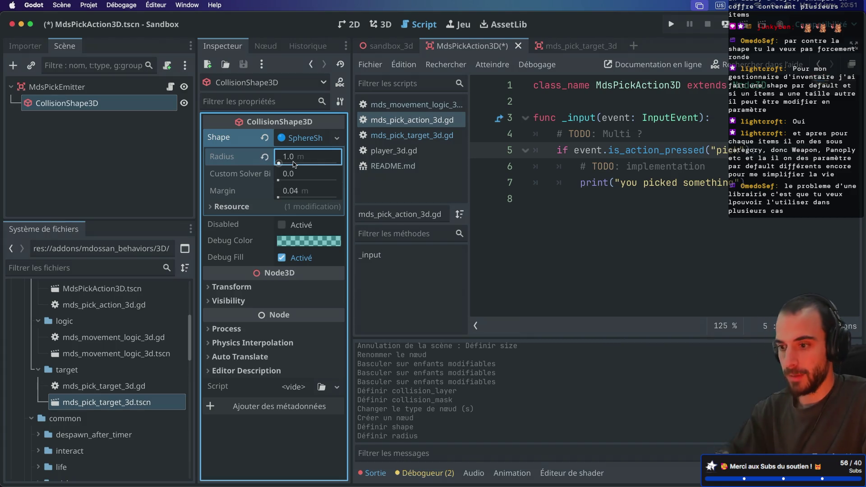
key(super+s)
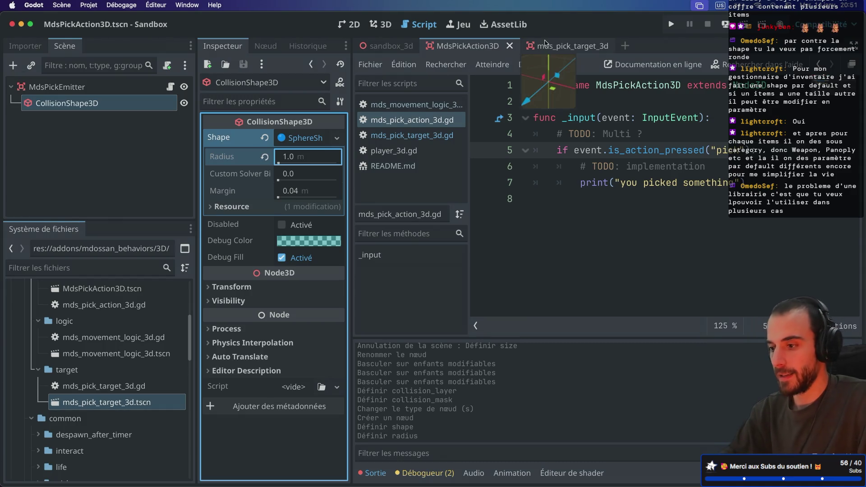
Step: Change mds_pick_action_3d.gd to extend Area3D instead of Node3D
key(ctrl+super+d)
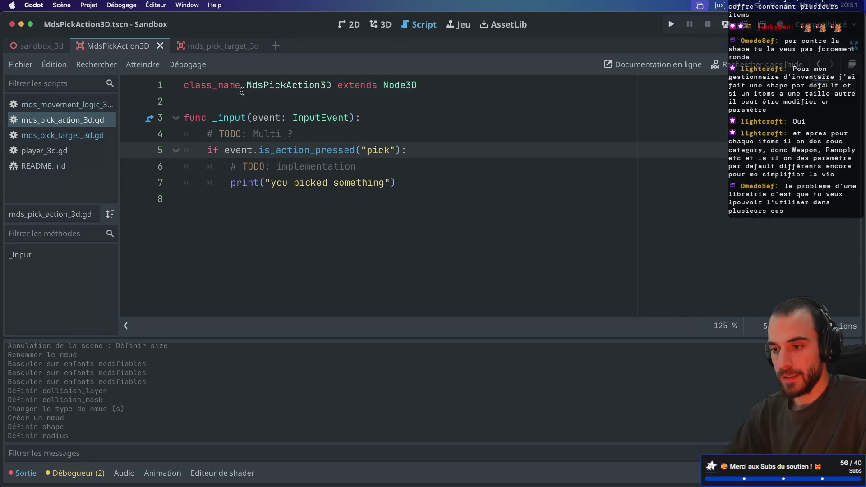
double_click(399, 87)
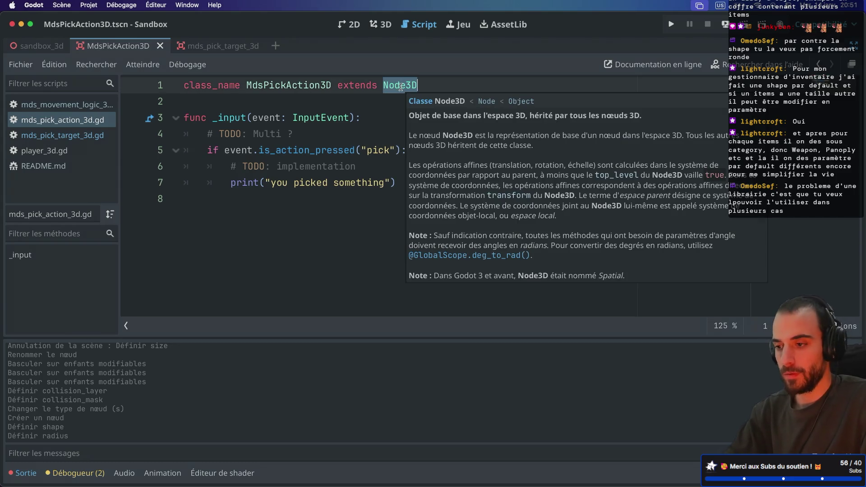
text(Area)
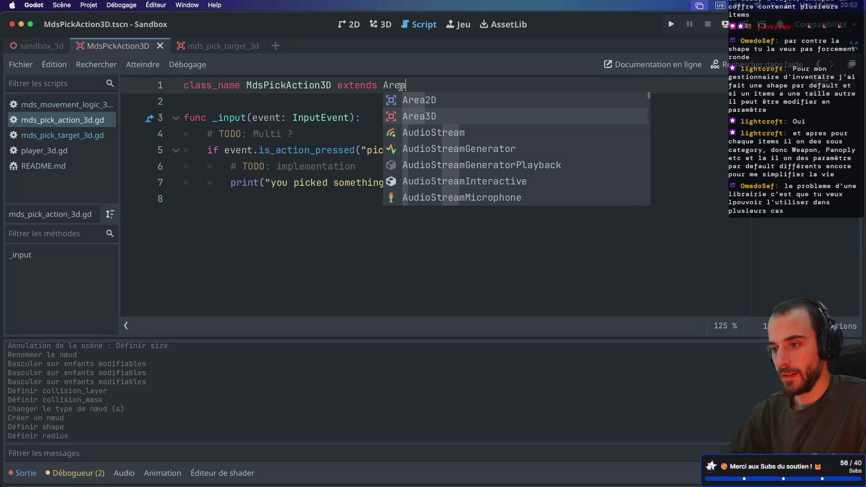
key(Return)
Step: Change mds_pick_target_3d.gd to extend Area3D instead of Node3D
click(70, 134)
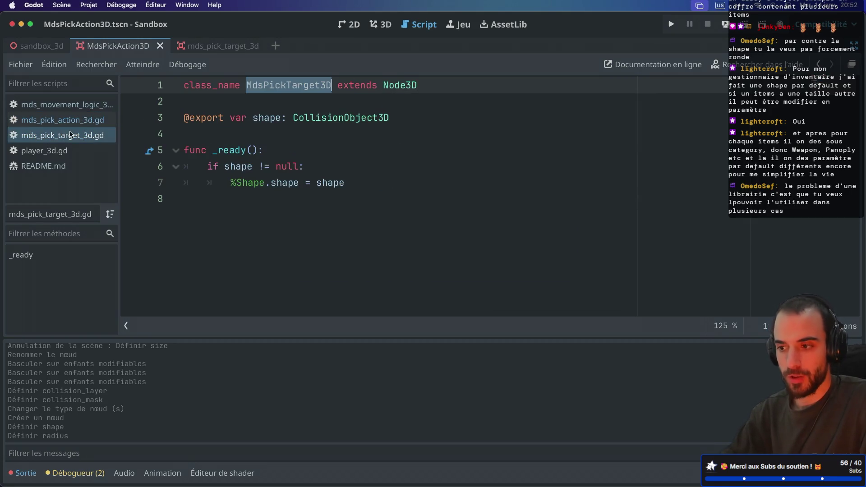
double_click(398, 85)
text(Area)
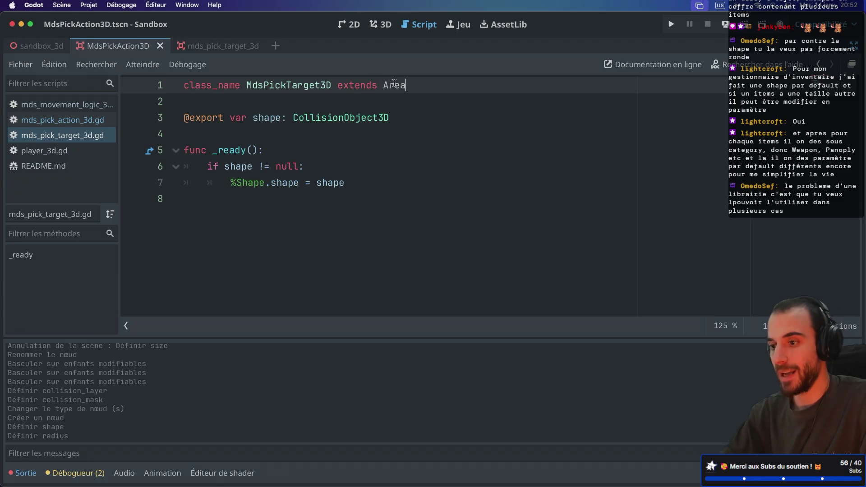
key(Down)
key(Return)
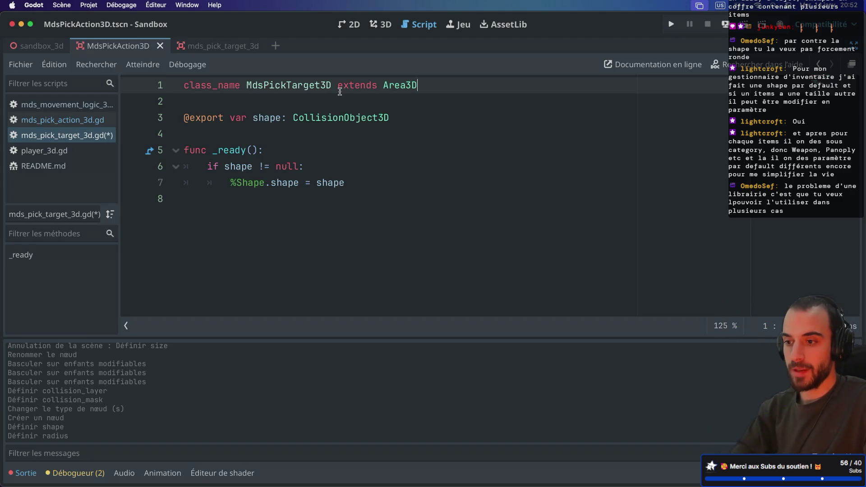
drag(341, 86, 385, 86)
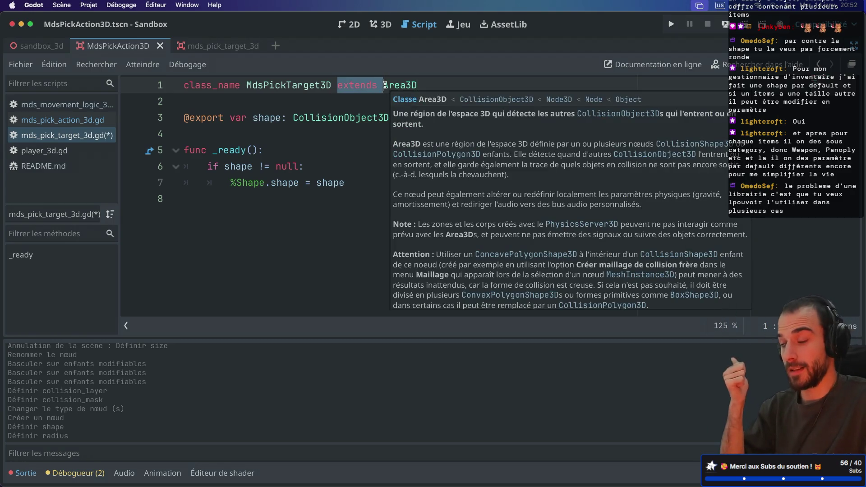
double_click(398, 82)
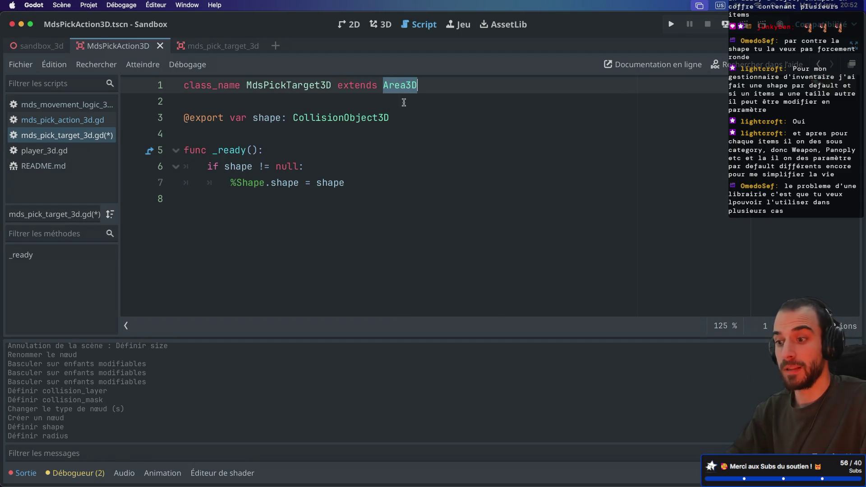
Step: Return to the sandbox_3d scene and select the shape export in mds_pick_target_3d.gd
click(71, 121)
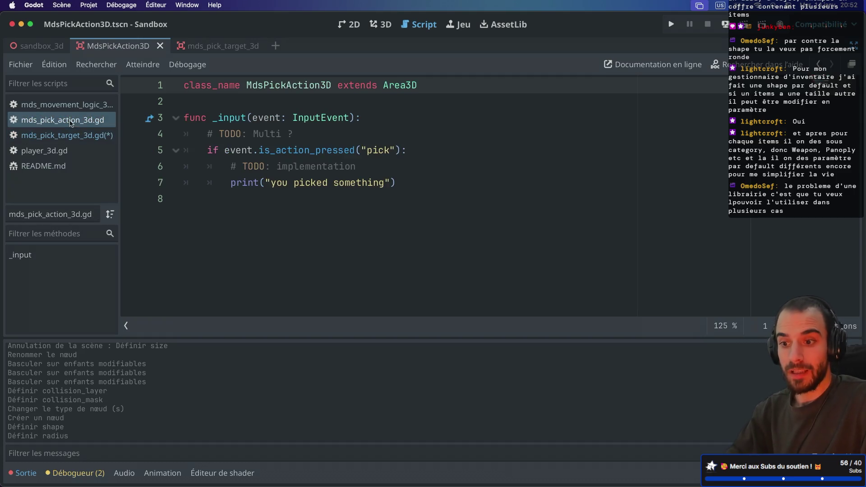
mouse_move(339, 147)
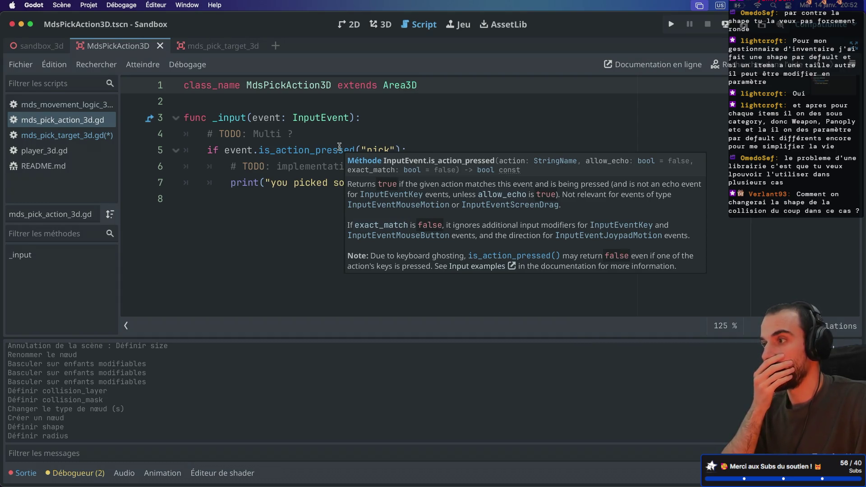
click(40, 47)
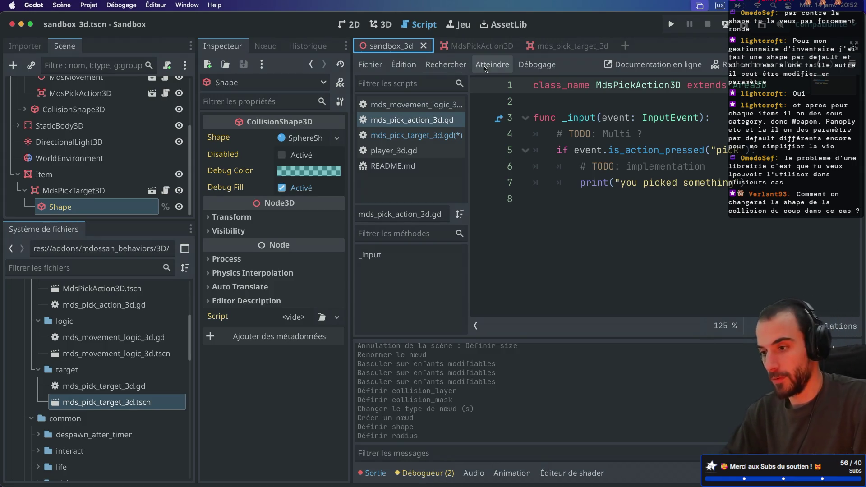
click(411, 135)
drag(561, 128, 531, 109)
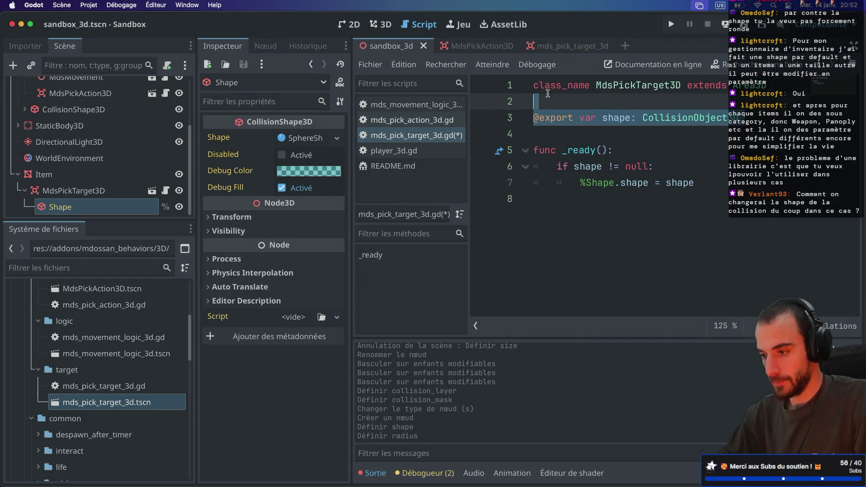
Step: Copy the shape export and _ready code on lines 2–7 into mds_pick_action_3d.gd below class_name
click(546, 136)
drag(522, 129, 524, 102)
mouse_move(701, 183)
mouse_down()
mouse_move(677, 183)
mouse_move(521, 109)
mouse_up()
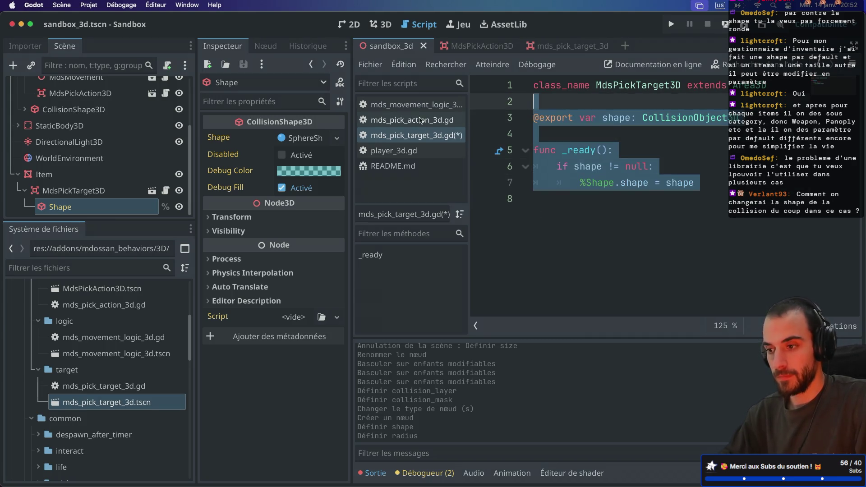
click(420, 120)
key(super+ctrl+d)
click(216, 107)
key(Return)
key(Return)
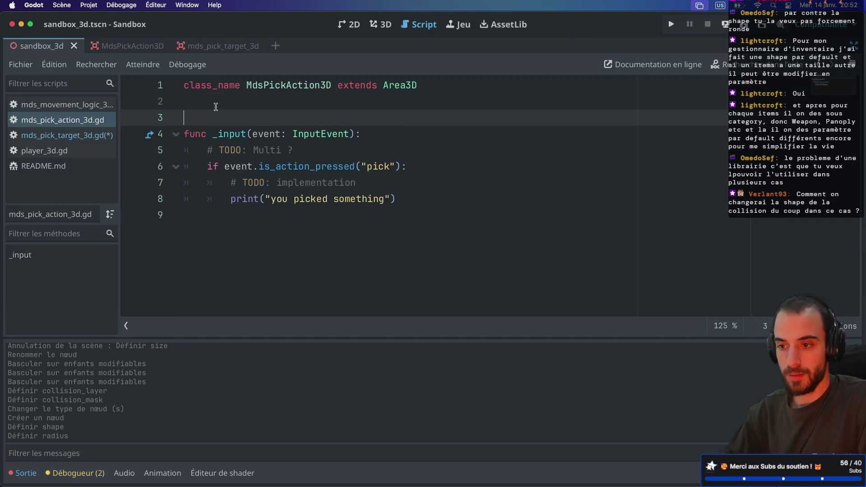
text(@export var shape: CollisionObject3D  func _ready(): 	if shape != null: 		%Shape.shape = shape)
Step: Remove the extra blank lines around the pasted code, including before _input
click(203, 115)
key(BackSpace)
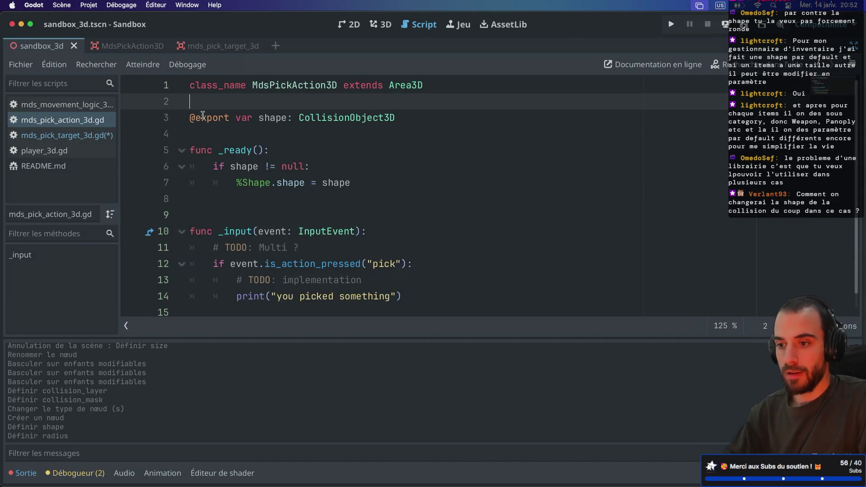
click(232, 210)
key(BackSpace)
drag(259, 118, 381, 122)
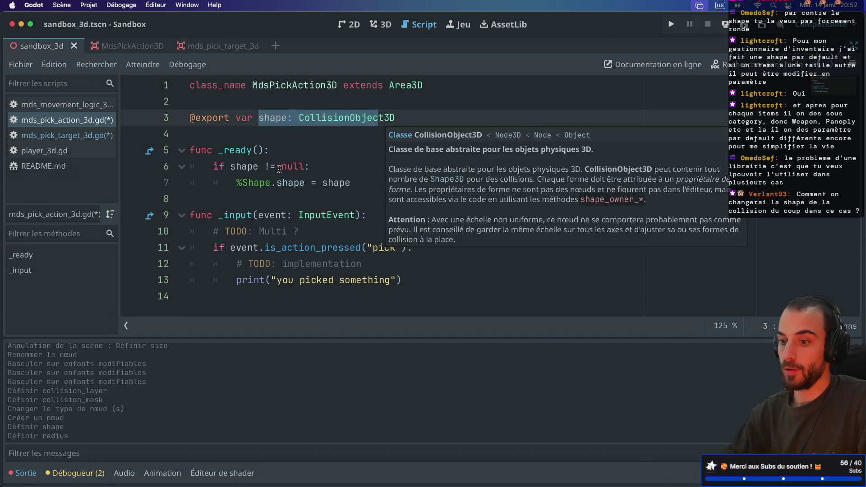
drag(243, 184, 310, 170)
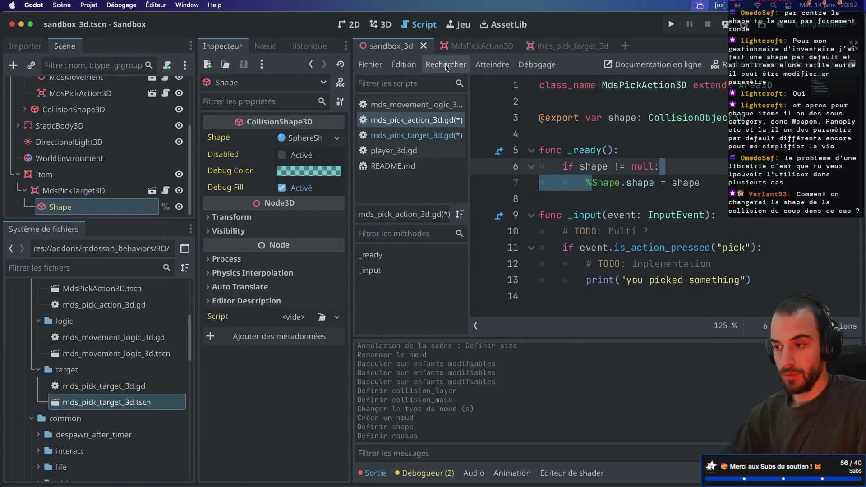
Step: Rename the MdsPickAction3D scene's root node from MdsPickEmitter to MdsPickAction3D
key(ctrl+super+d)
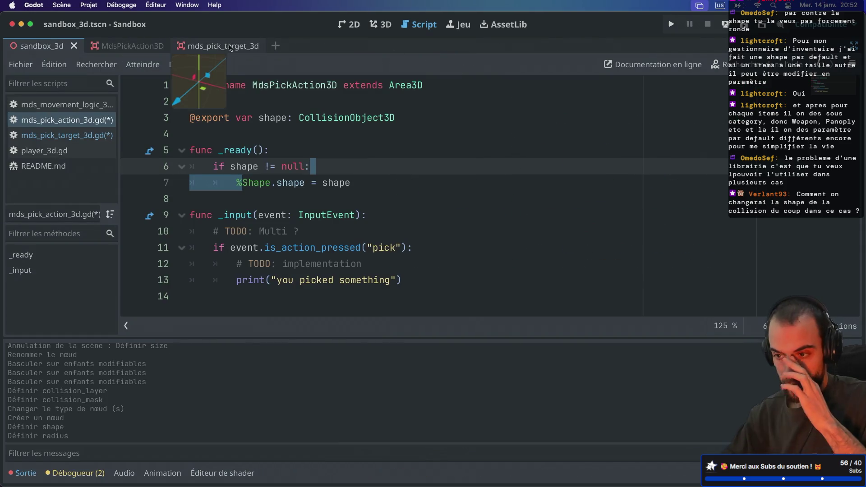
click(127, 46)
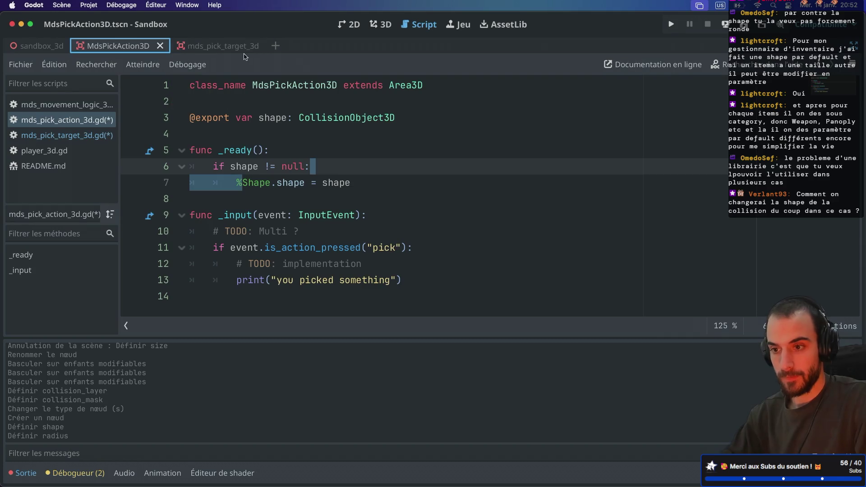
key(ctrl+super+d)
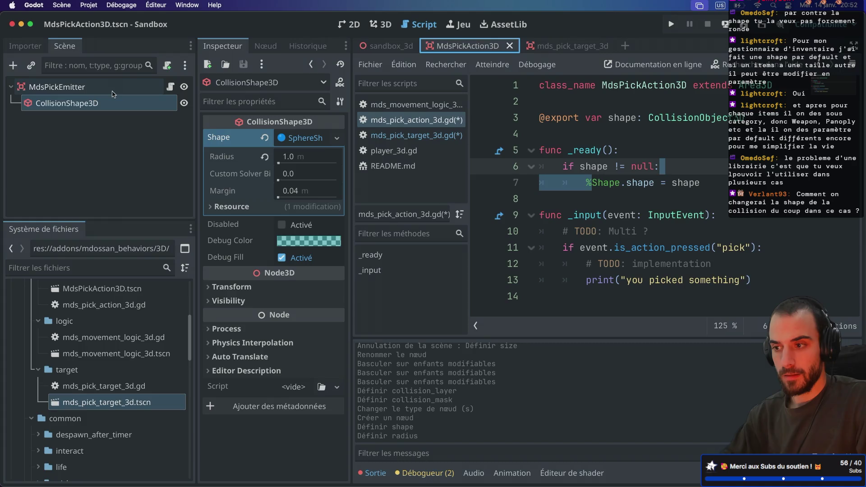
double_click(94, 89)
click(95, 89)
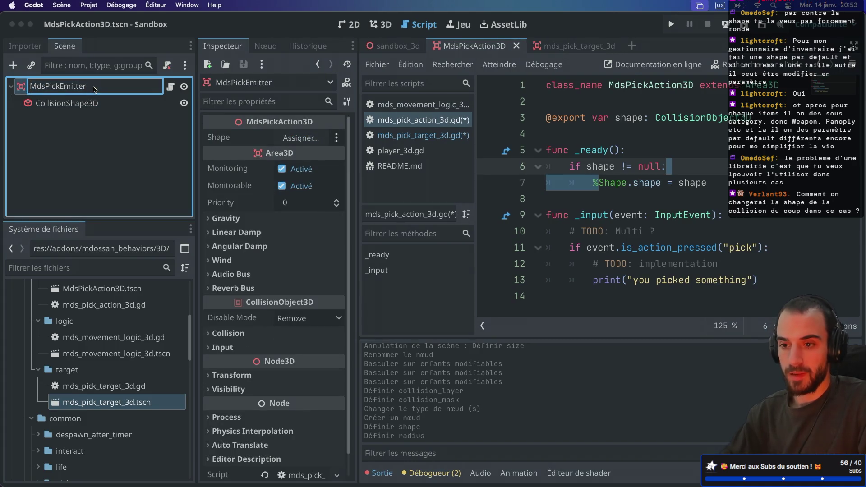
text(tion3)
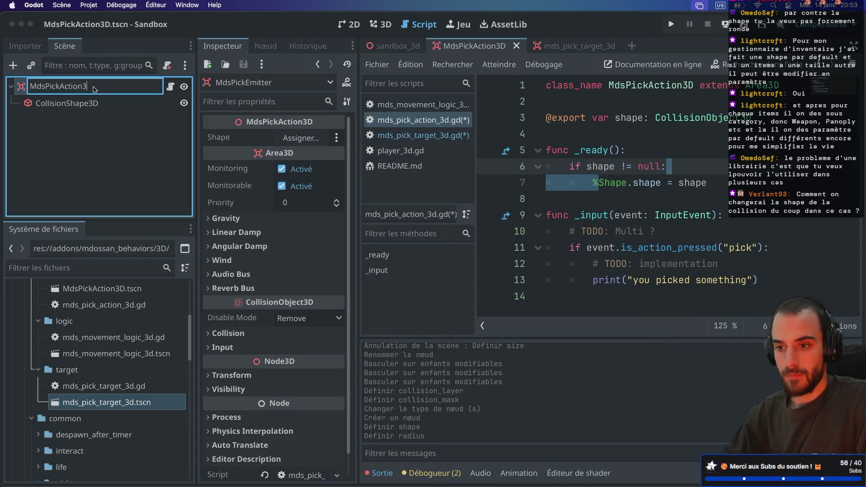
text(D)
key(Return)
Step: Rename the CollisionShape3D node to Shape and mark it Access as Unique Name
double_click(86, 103)
text(Shape)
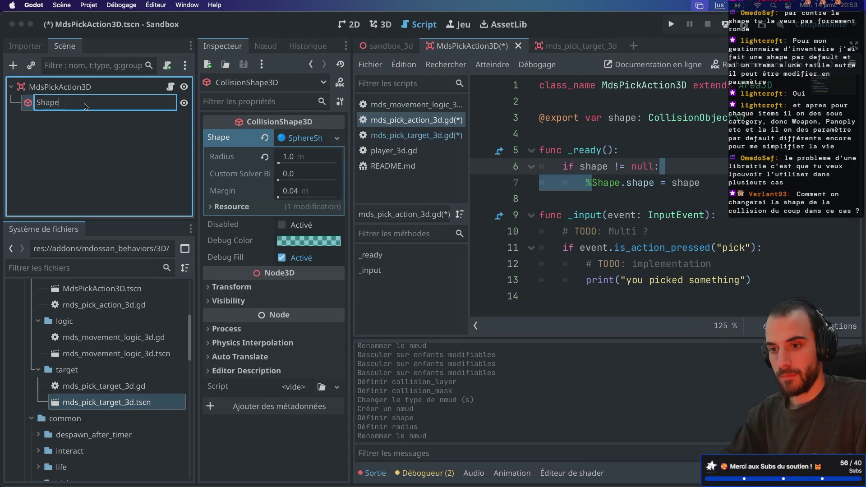
key(Return)
right_click(117, 105)
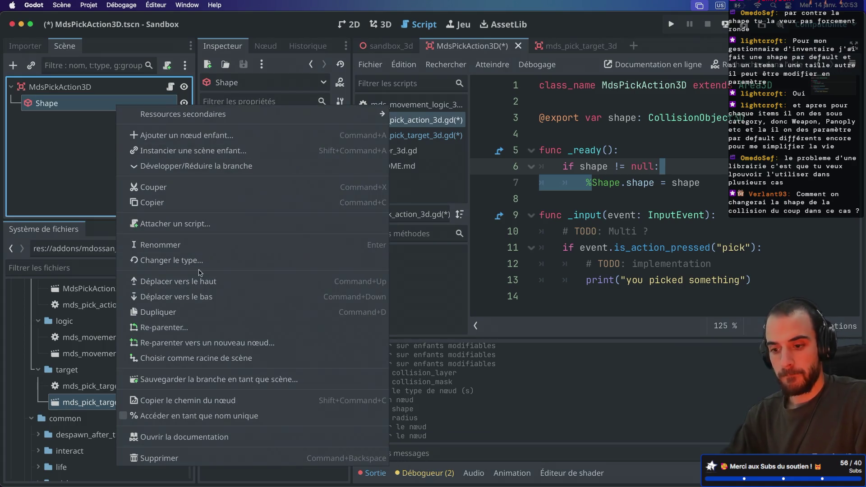
click(131, 416)
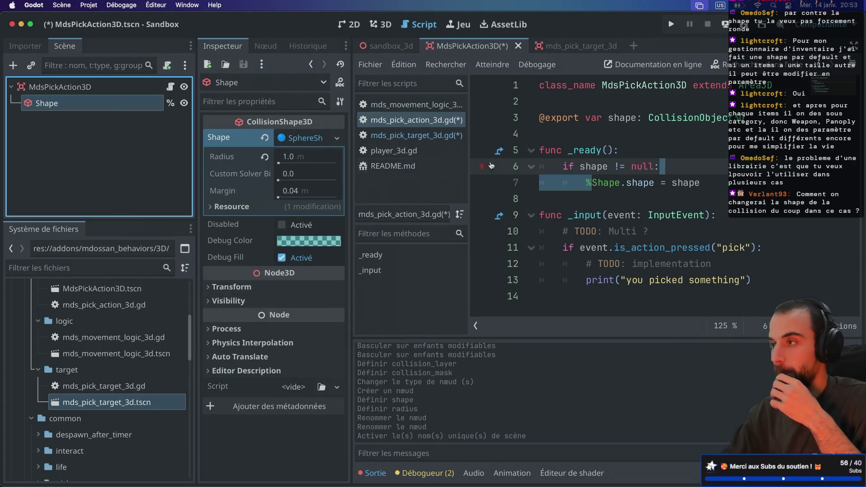
Step: Review the shape export and %Shape assignment against the root and Shape node properties
click(591, 145)
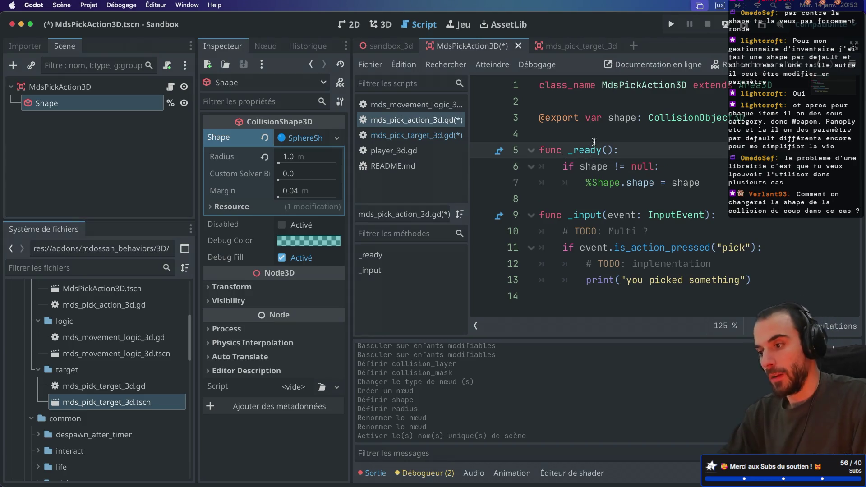
drag(609, 118, 643, 118)
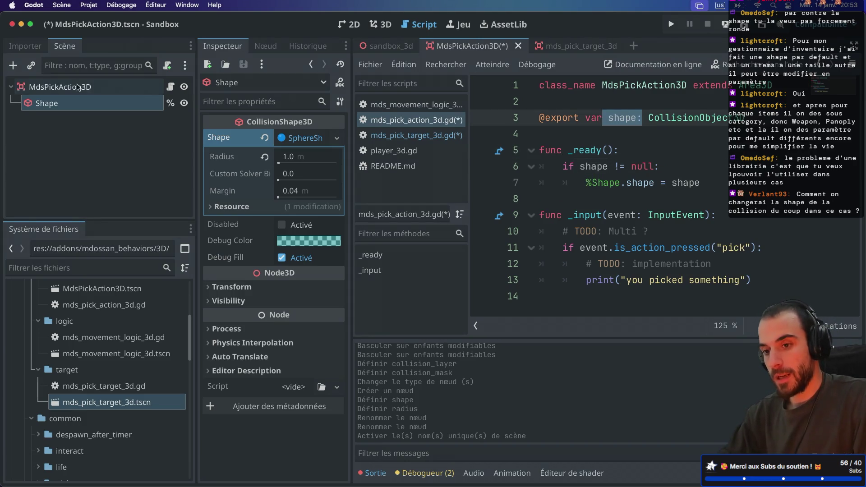
click(77, 87)
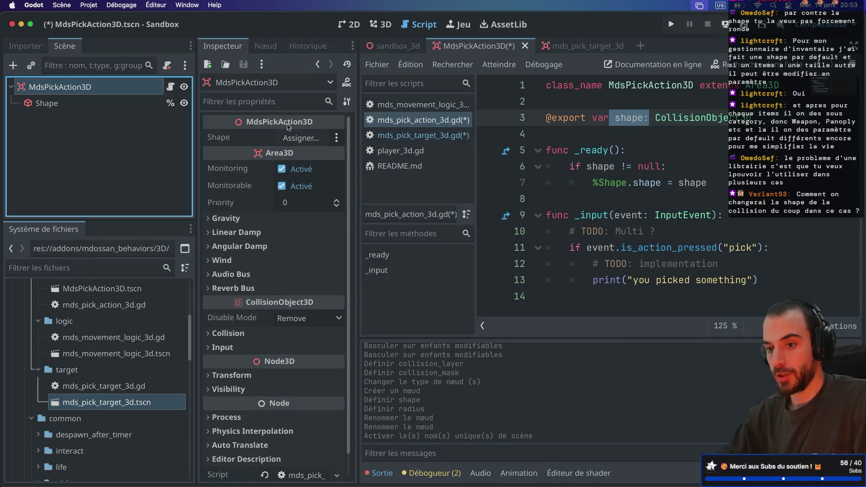
mouse_move(566, 198)
mouse_down()
mouse_move(542, 151)
mouse_move(702, 165)
mouse_up()
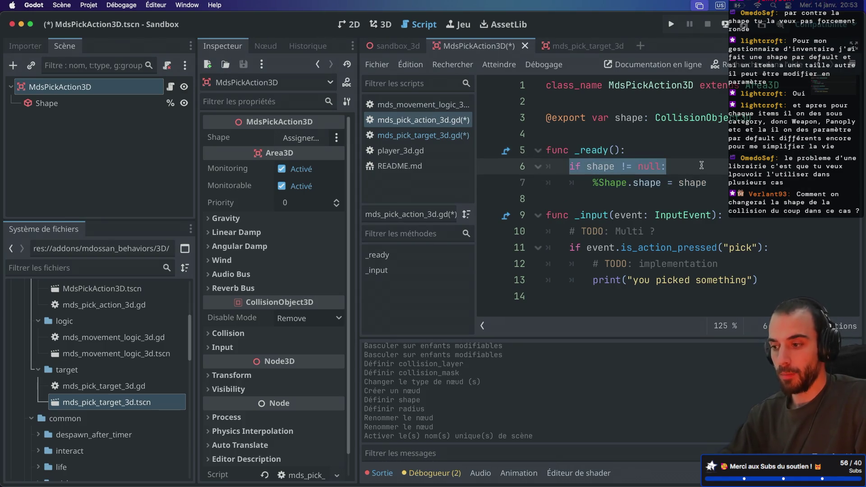
double_click(607, 166)
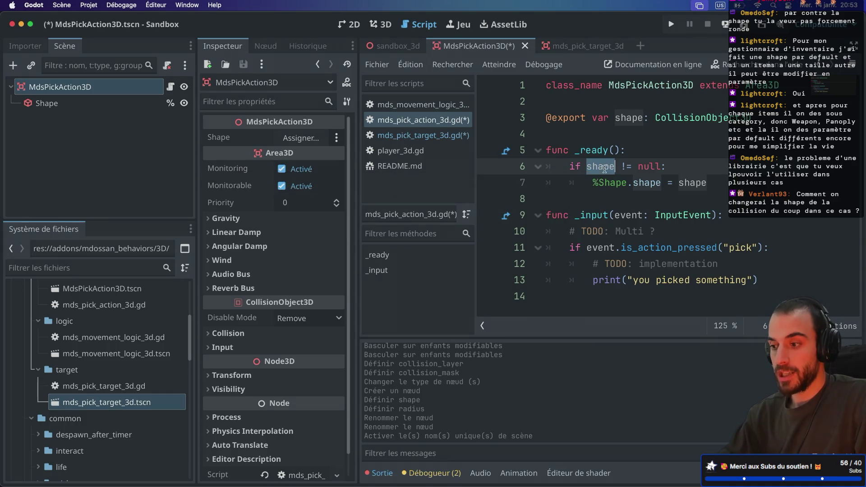
drag(598, 183, 730, 183)
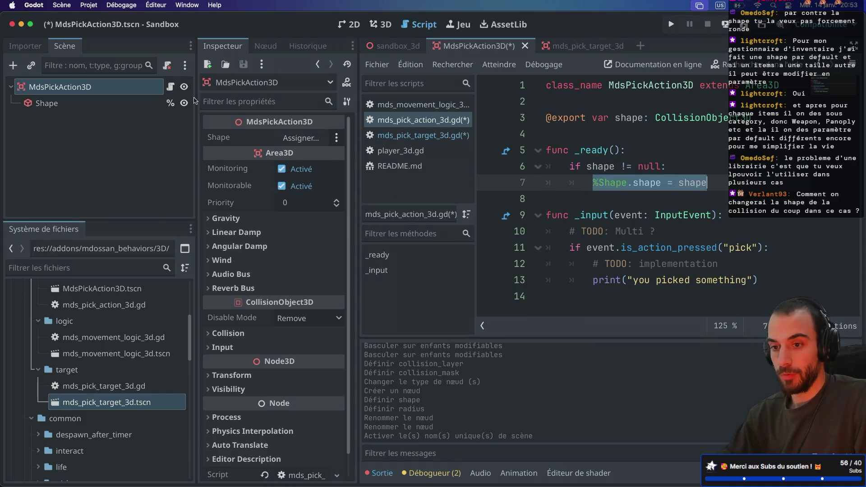
click(154, 103)
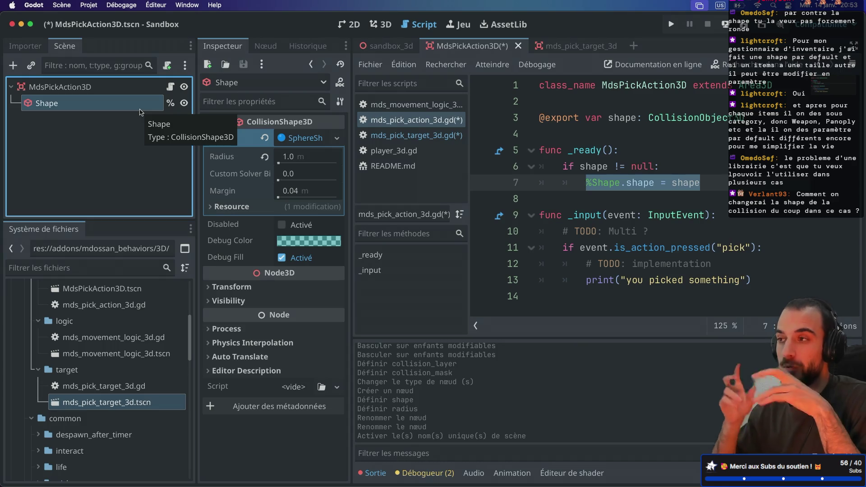
click(386, 46)
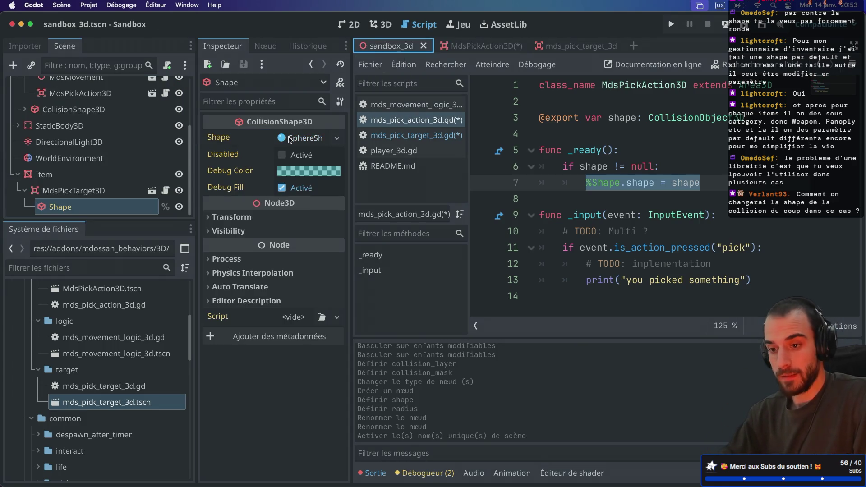
Step: Enable Editable Children on the player's MdsPickAction3D instance and inspect its CollisionShape3D child
scroll(84, 144, up, 3)
click(71, 153)
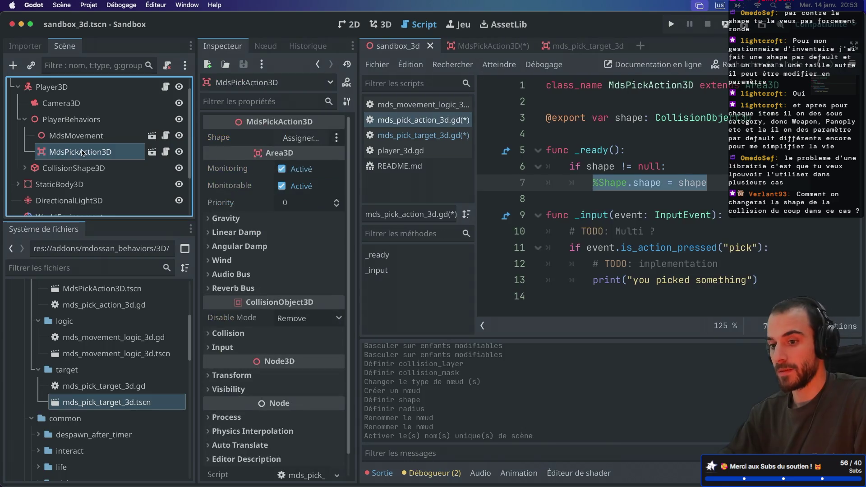
right_click(71, 153)
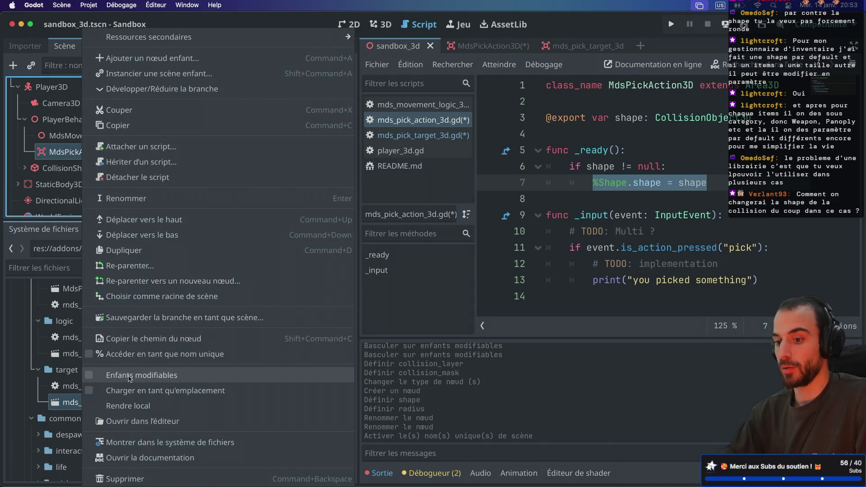
click(91, 380)
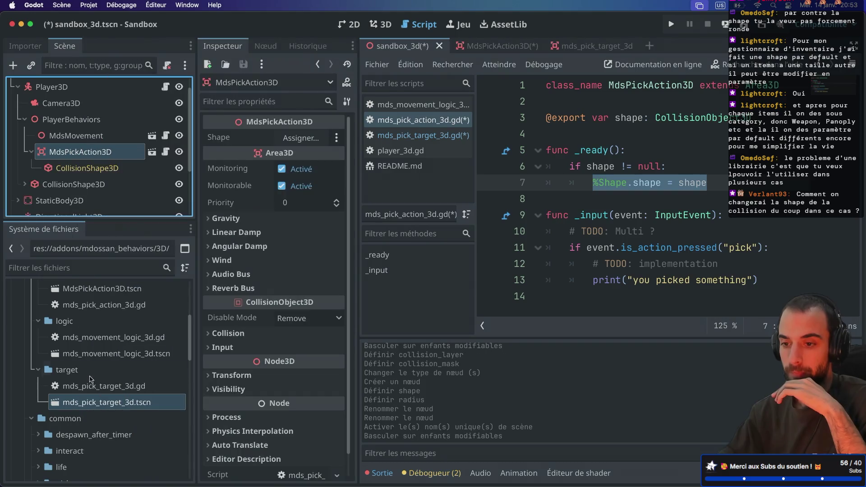
click(103, 171)
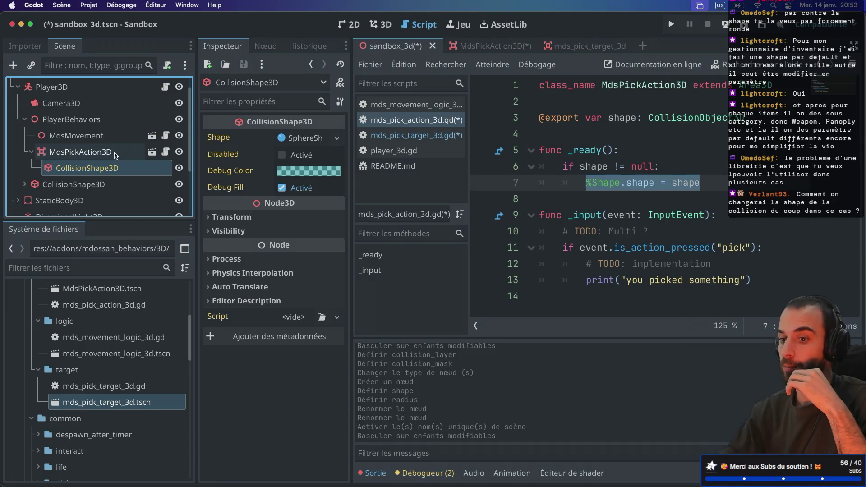
click(101, 153)
click(102, 169)
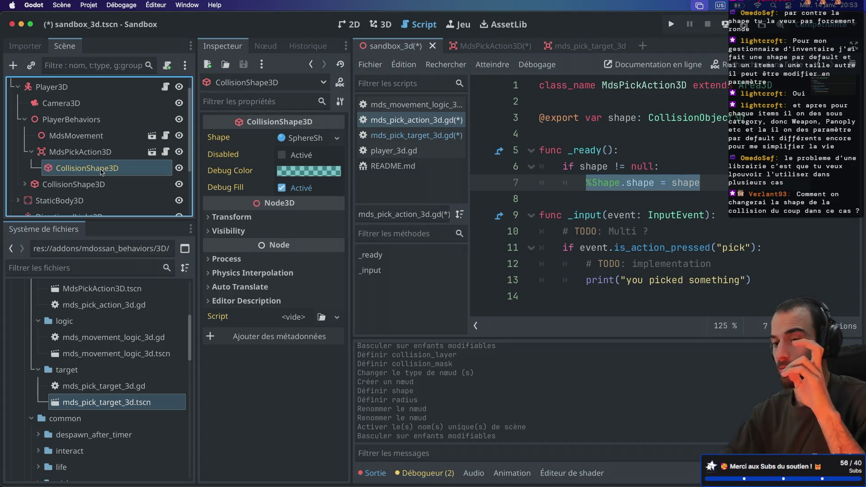
Step: Turn Editable Children back off on the instance and save sandbox_3d.tscn with its scripts
right_click(101, 172)
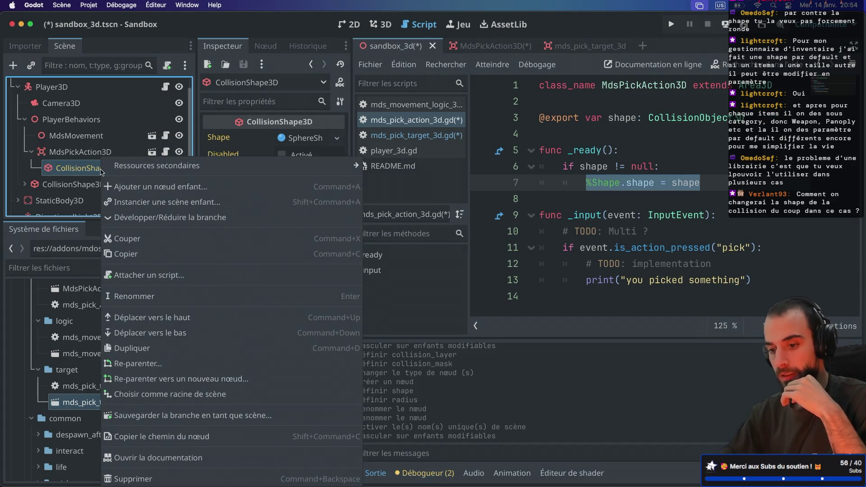
right_click(80, 168)
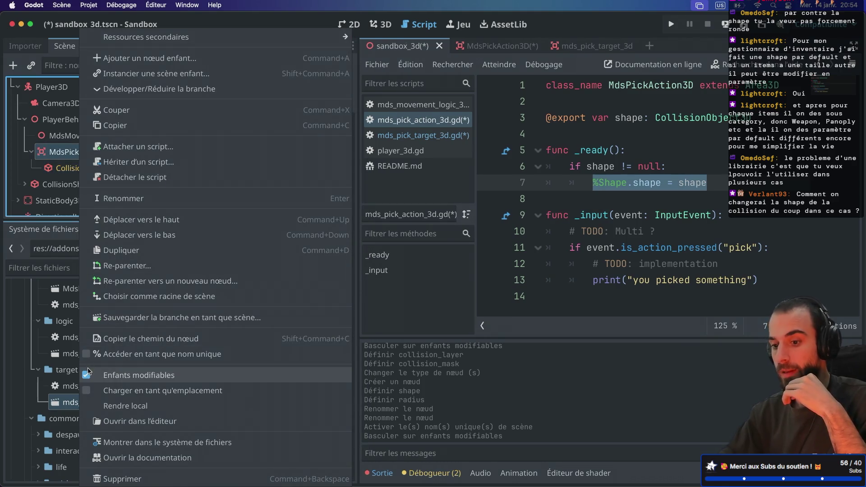
click(88, 376)
click(492, 258)
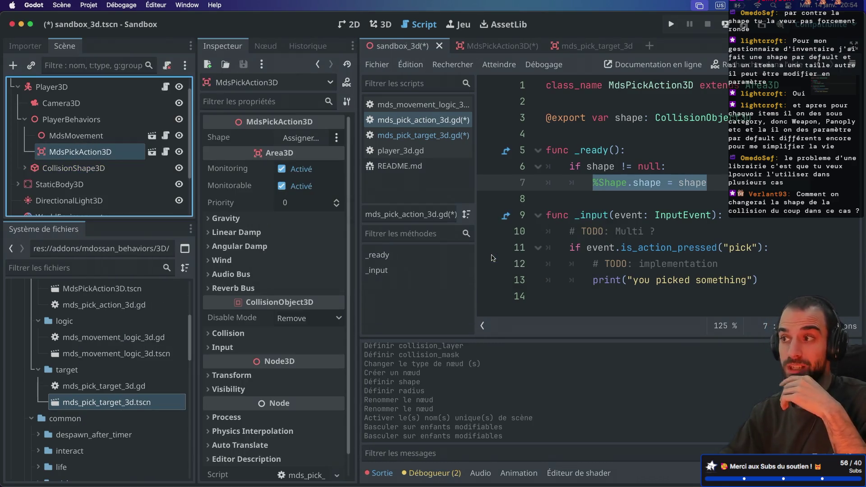
scroll(117, 166, down, 3)
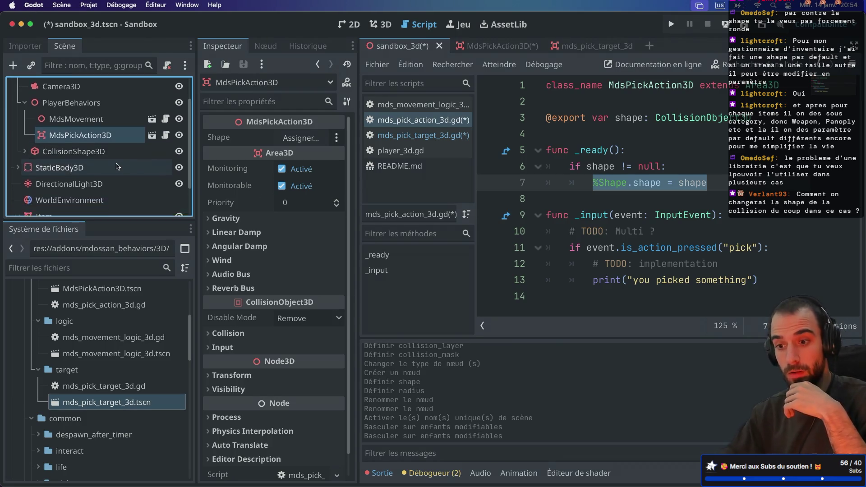
key(super+s)
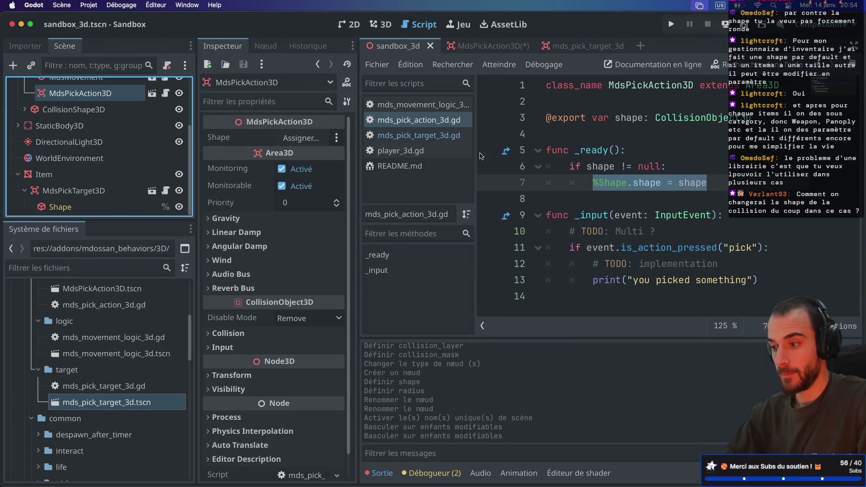
key(ctrl+super+d)
click(413, 86)
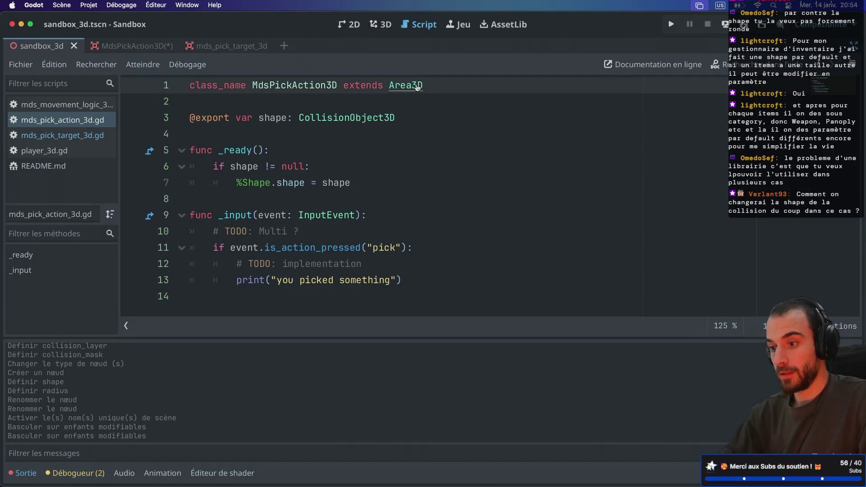
Step: Find get_overlapping_areas in the Area3D docs, then open the mds_pick_target_3d.gd script
super+click(412, 86)
scroll(339, 160, down, 10)
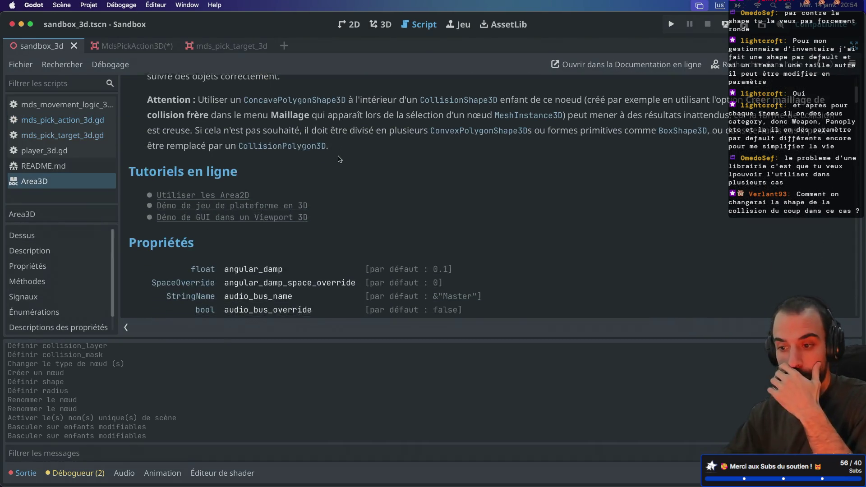
scroll(340, 160, down, 3)
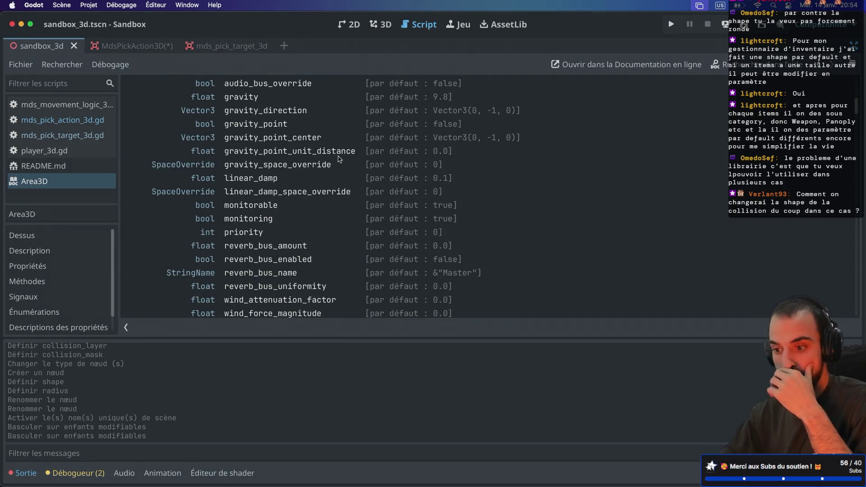
scroll(340, 159, down, 10)
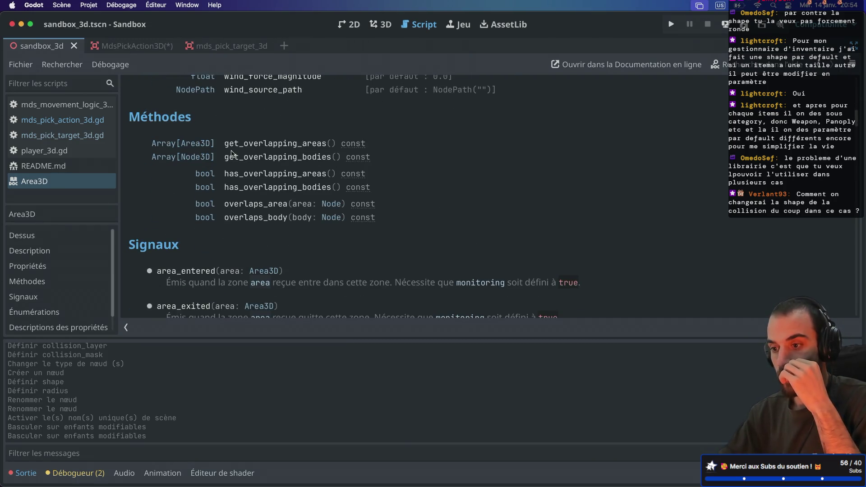
drag(225, 144, 336, 149)
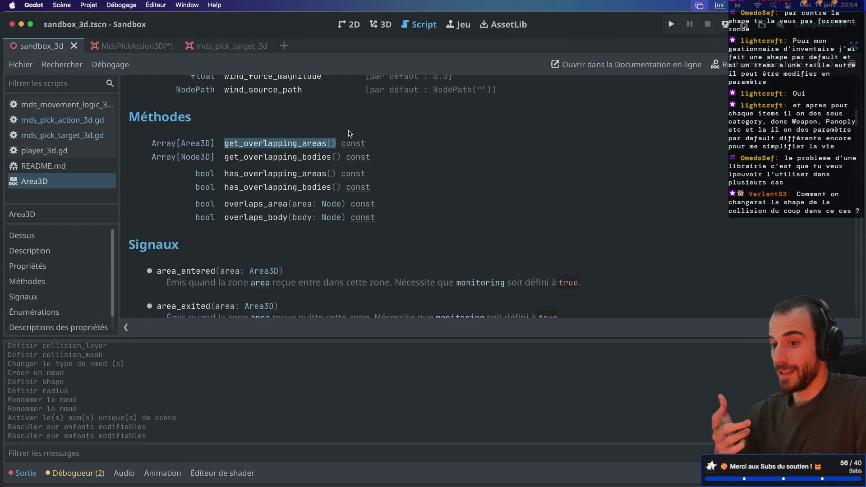
click(221, 45)
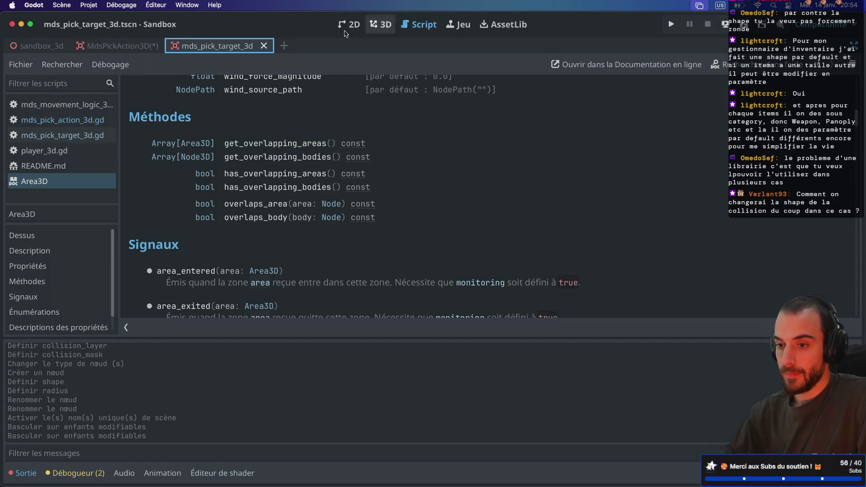
click(62, 136)
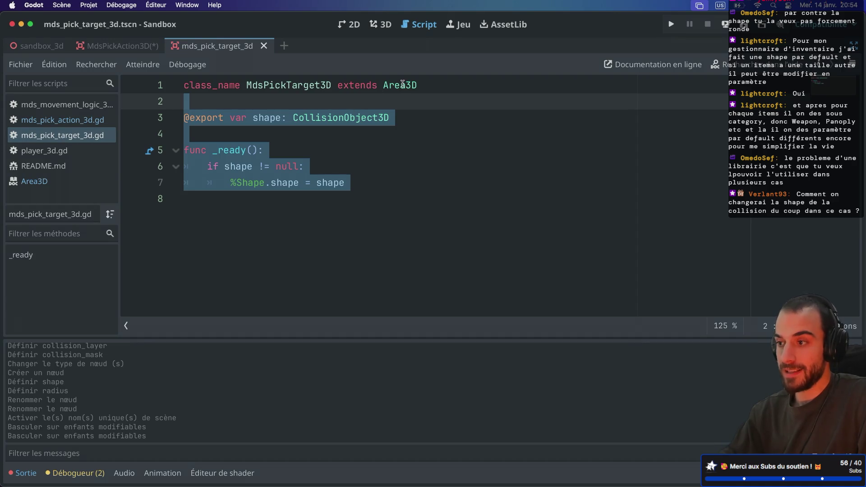
Step: Check the Area3D base class docs in mds_pick_target_3d.gd, then return to mds_pick_action_3d.gd
mouse_move(403, 84)
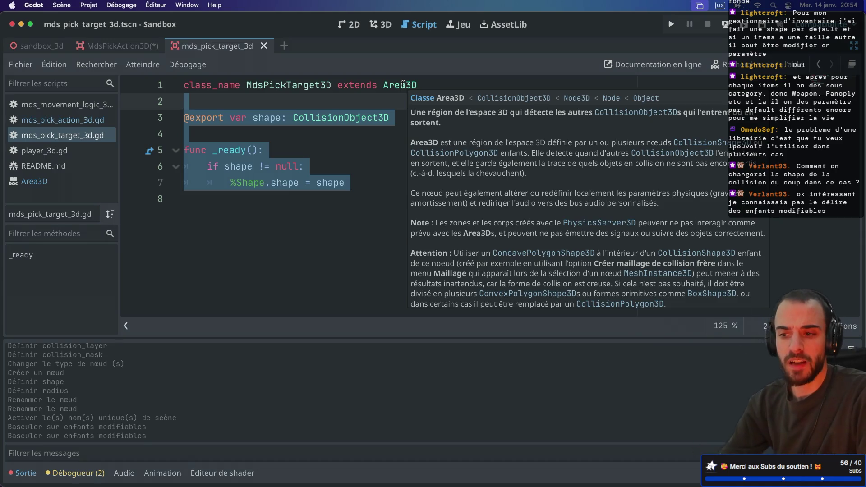
click(366, 178)
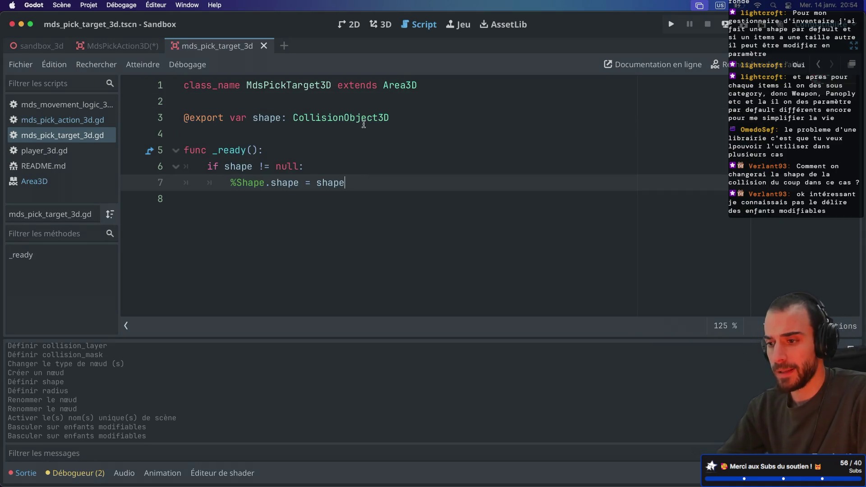
drag(249, 84, 332, 84)
click(402, 85)
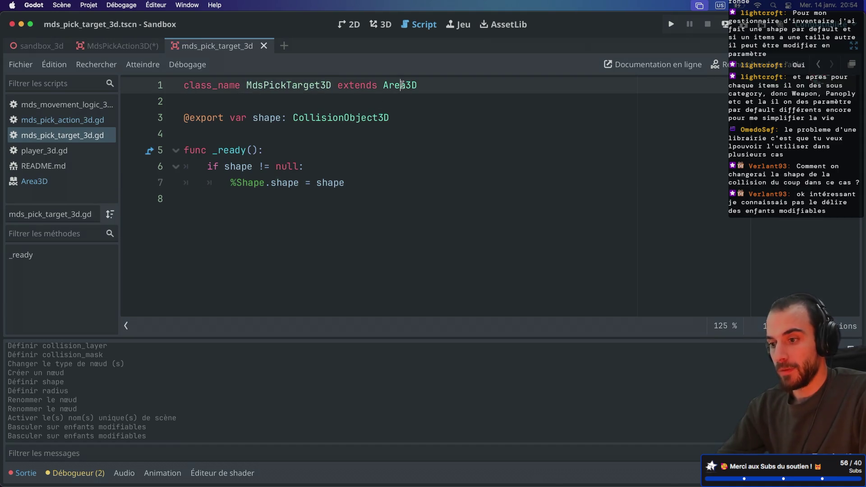
double_click(402, 85)
click(64, 120)
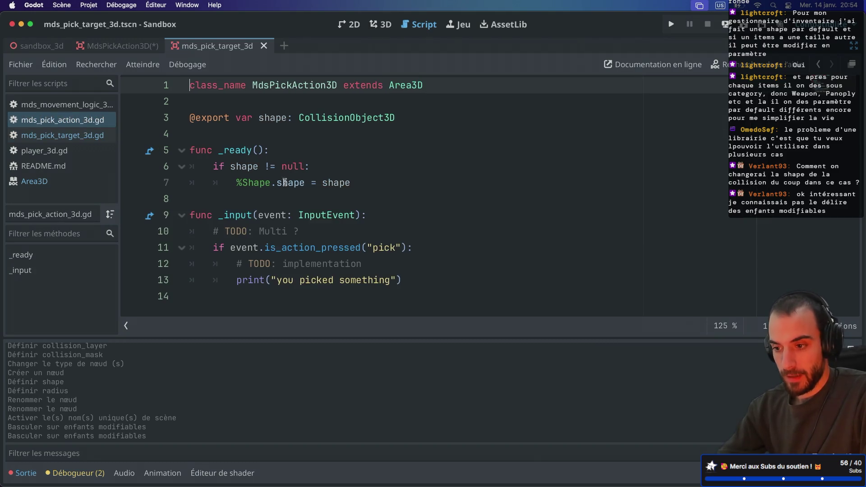
Step: Add a get_overlapping_areas() call under the pick check and note its Array[Area3D] return type
click(421, 249)
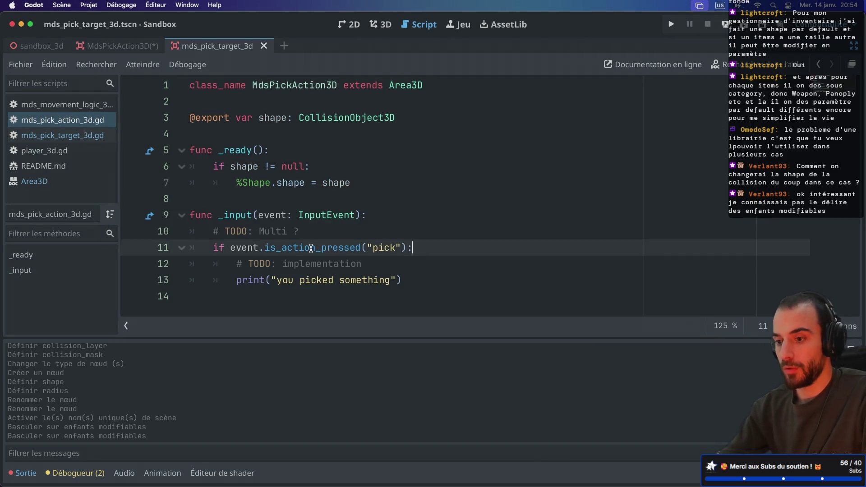
key(Return)
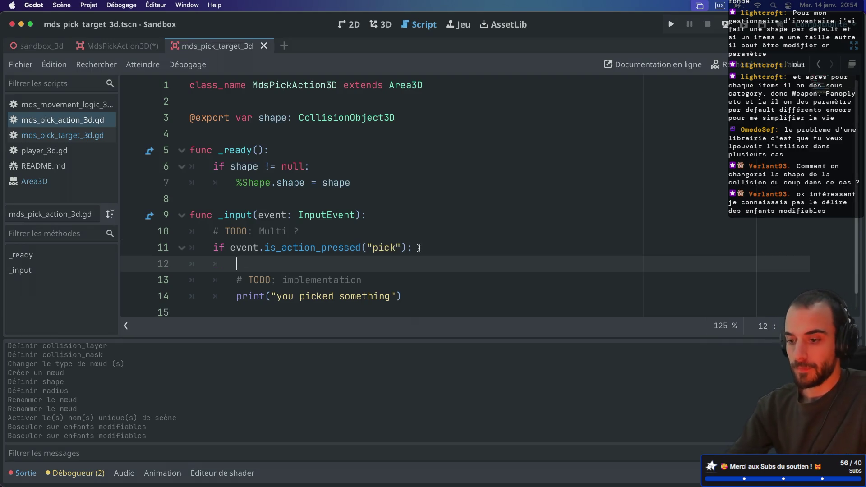
text(get_ov)
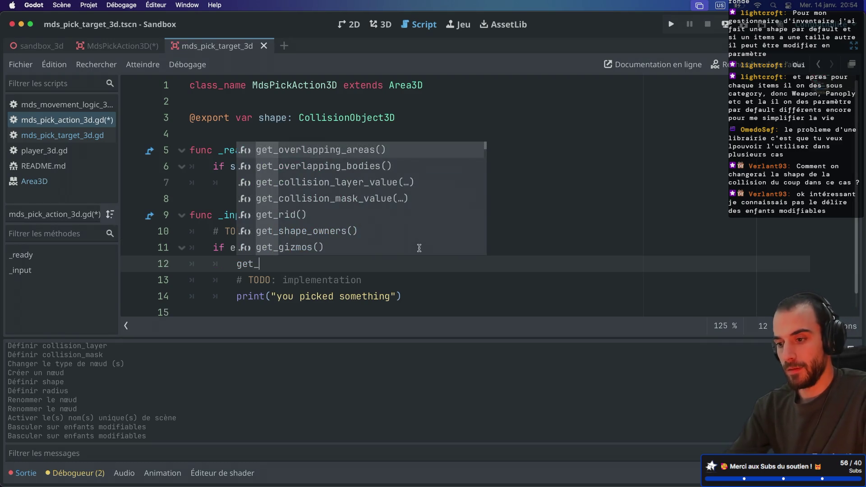
key(Return)
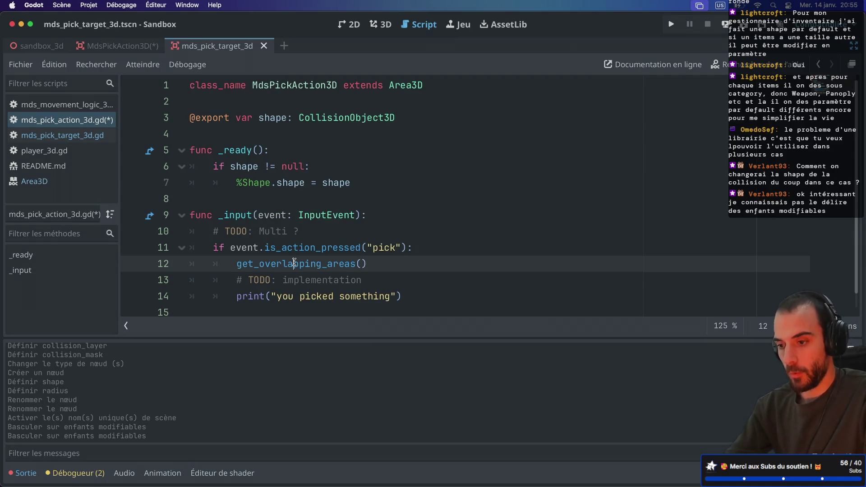
super+click(298, 265)
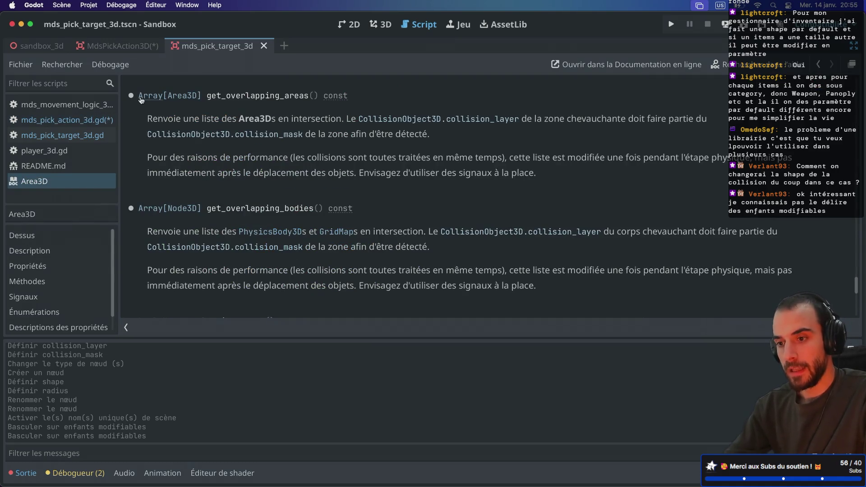
drag(137, 99, 202, 100)
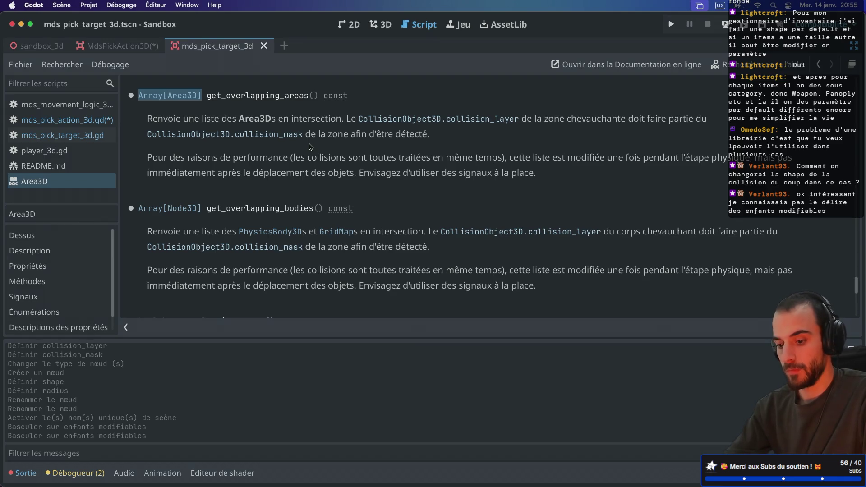
key(alt+Left)
Step: Make line 12 'for pick_target in get_overlapping_areas():' and indent the TODO and print into it
text(for )
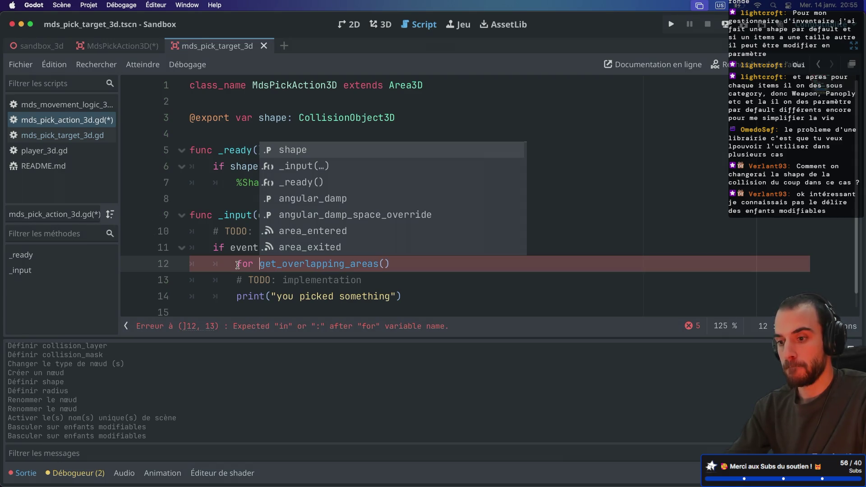
text(area)
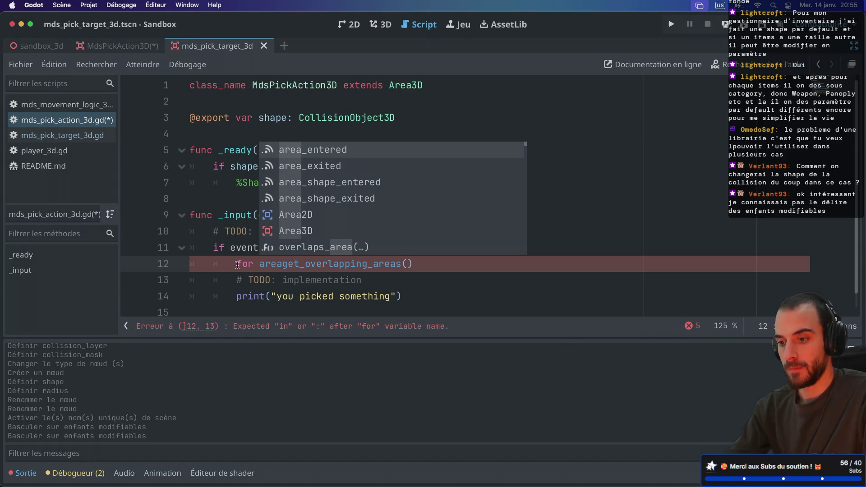
key(BackSpace)
key(BackSpace)
key(BackSpace)
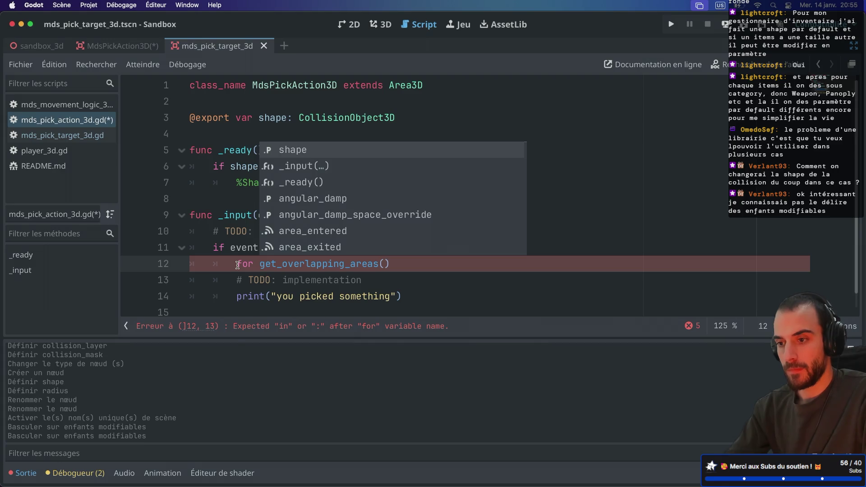
text(pick_tar)
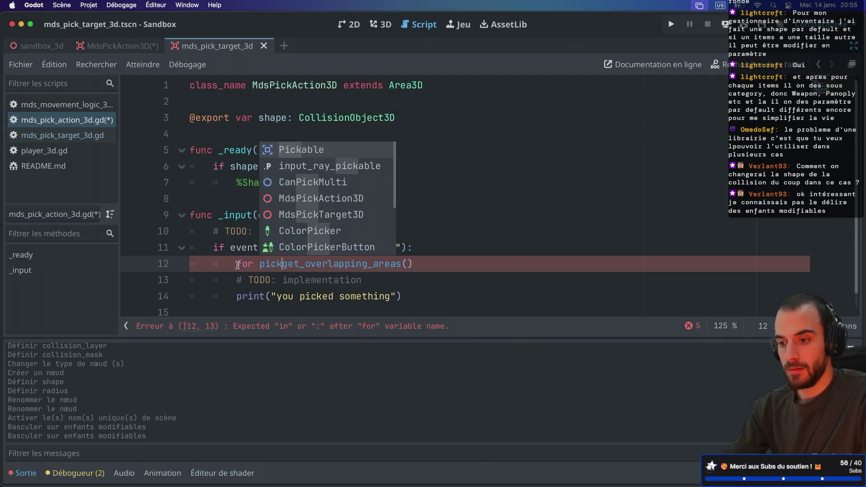
text(get)
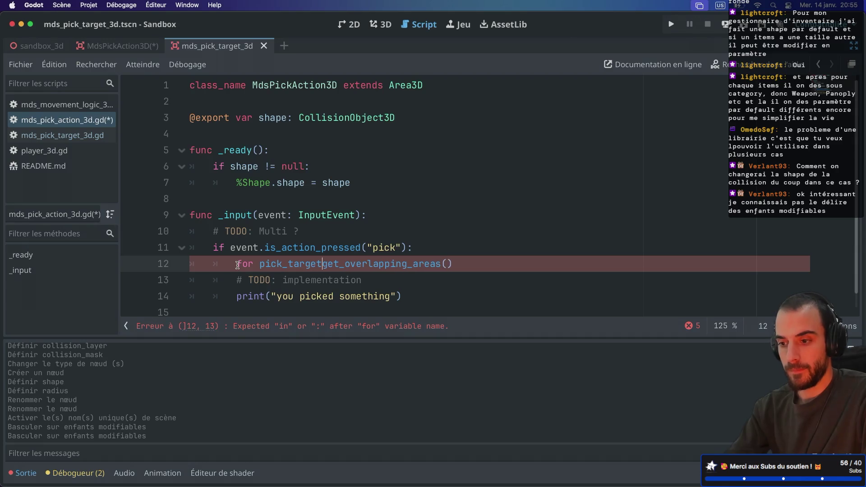
text( in)
click(491, 264)
text(:)
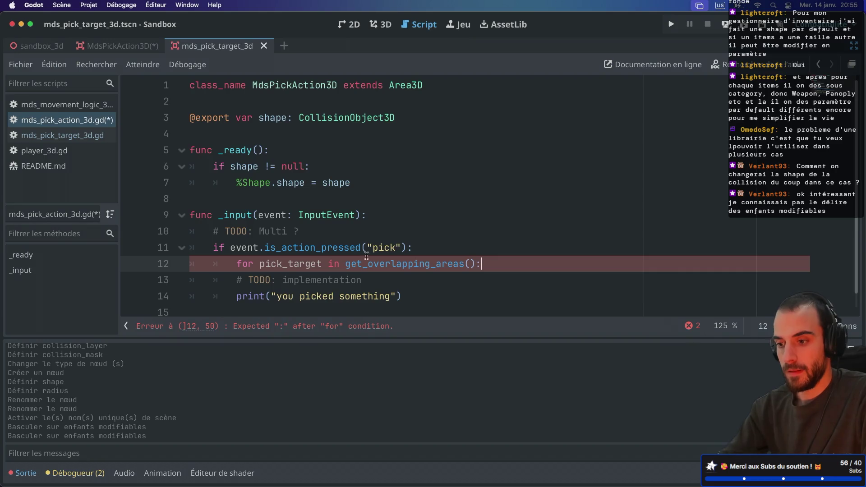
scroll(375, 253, down, 1)
click(238, 262)
key(Tab)
click(236, 281)
key(Tab)
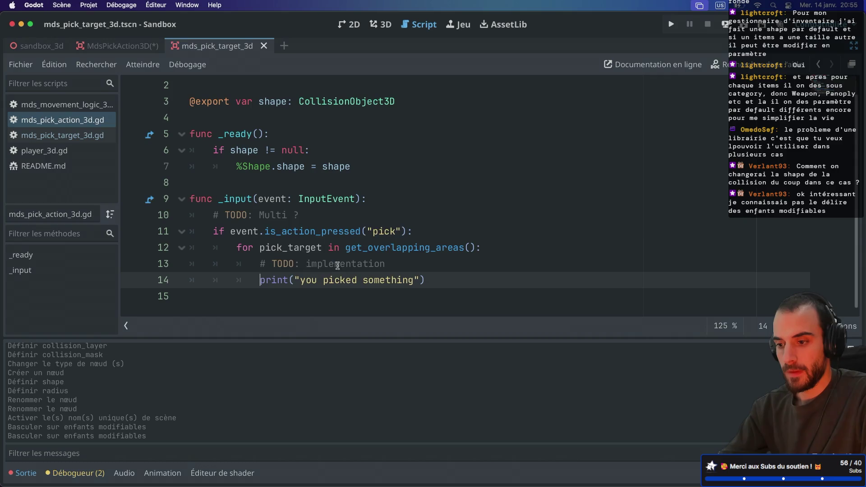
Step: Insert a new line inside the loop after checking the pick target script's class name
click(502, 249)
key(Return)
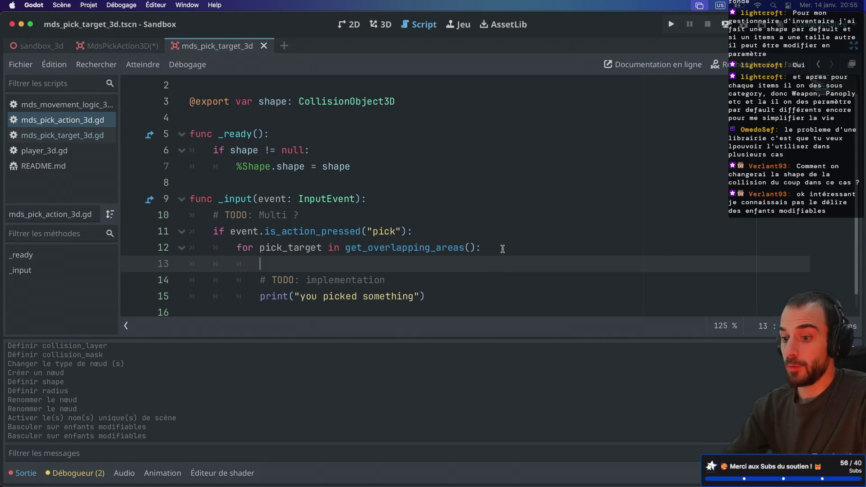
scroll(235, 157, up, 1)
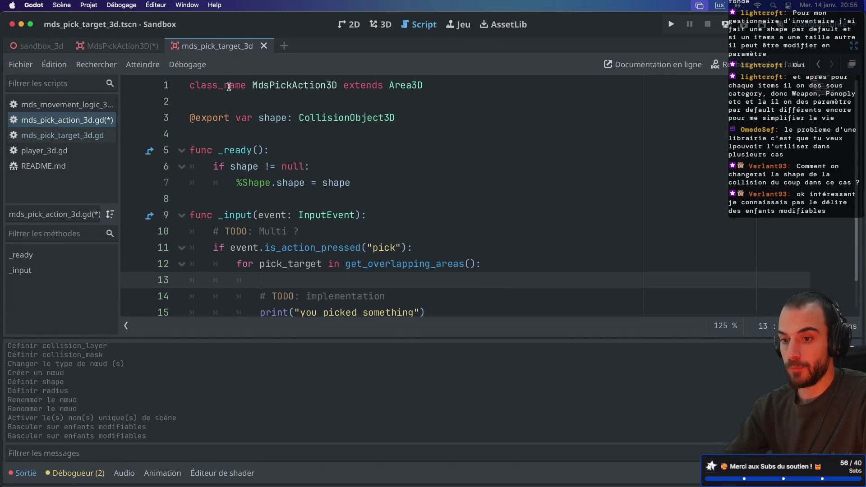
click(72, 135)
click(83, 120)
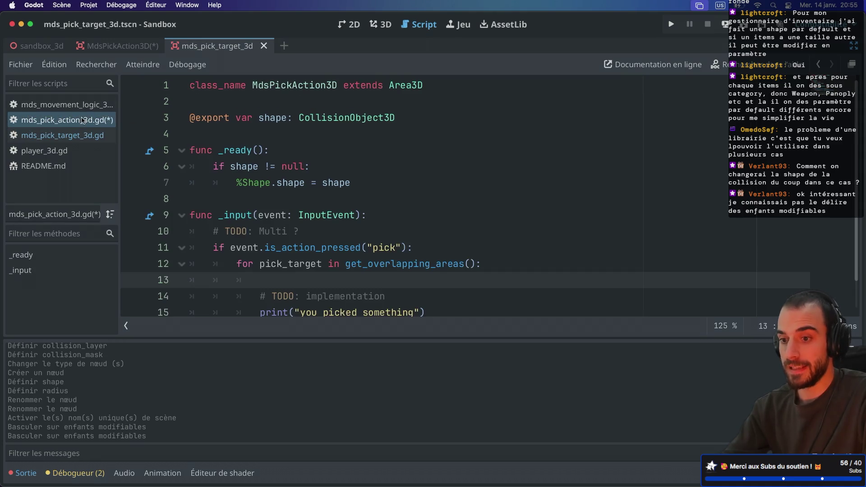
scroll(292, 222, down, 2)
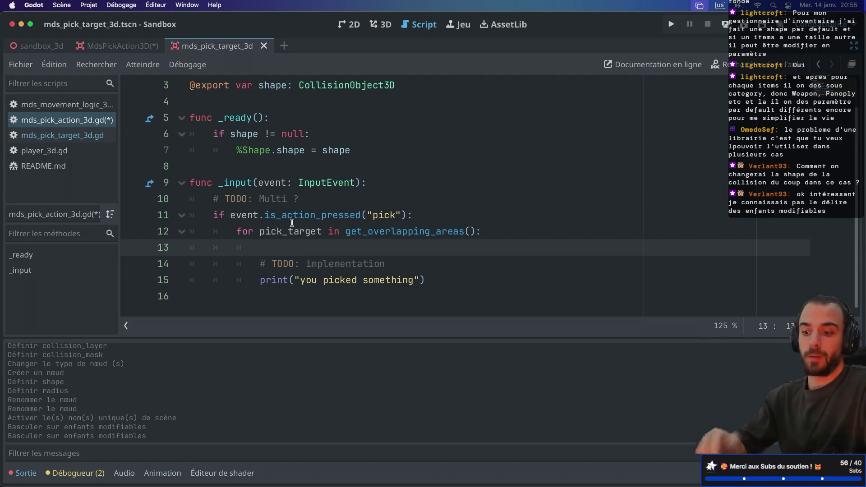
Step: Write 'if pick_target is MdsPickTarget3D:' on line 13
text(if)
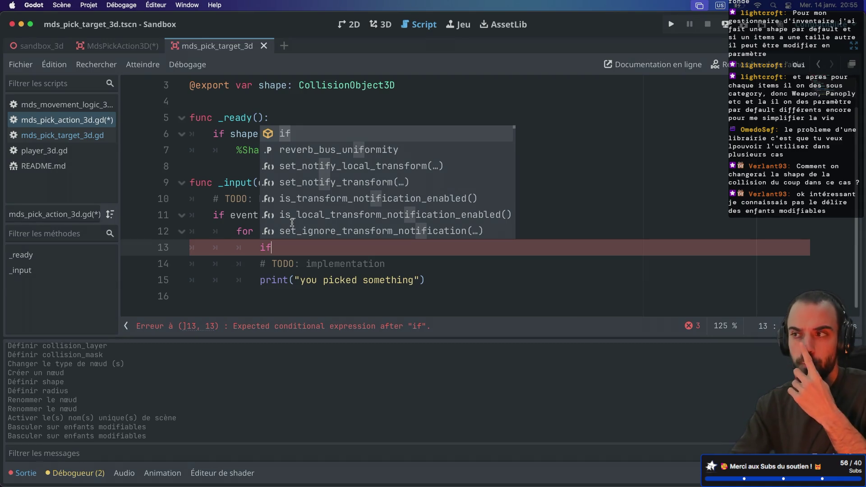
click(292, 248)
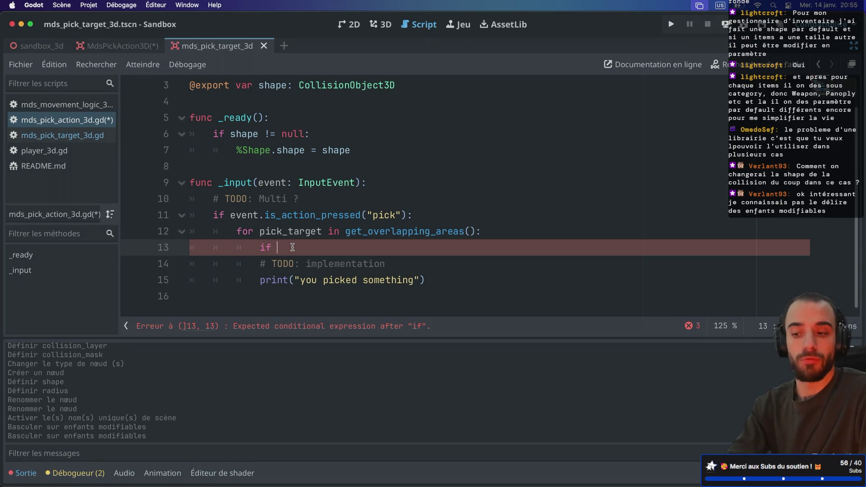
text(k)
key(Return)
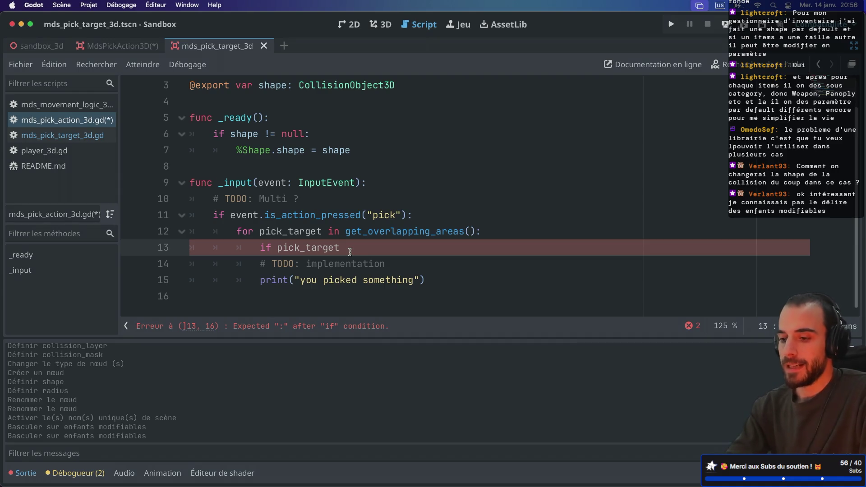
text(is Mes)
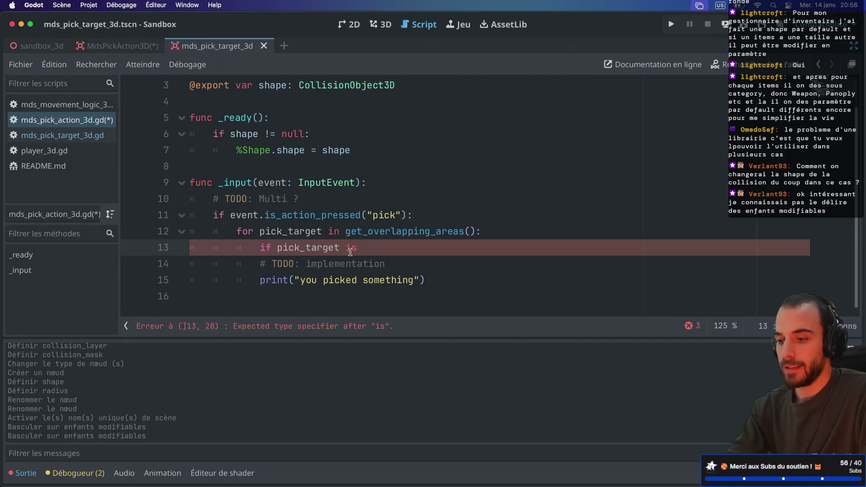
key(BackSpace)
key(BackSpace)
text(dsPic)
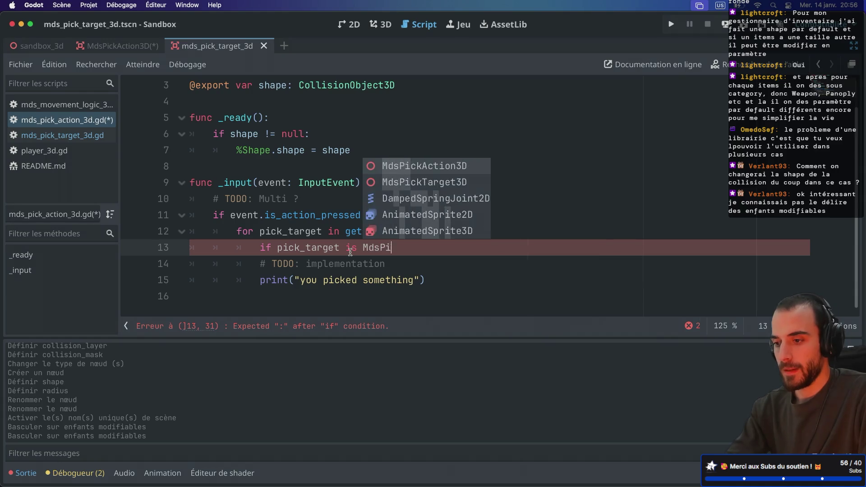
key(Down)
key(Return)
text(:)
Step: Indent the TODO and print under the check, save the script, and run the project to test picking
key(Tab)
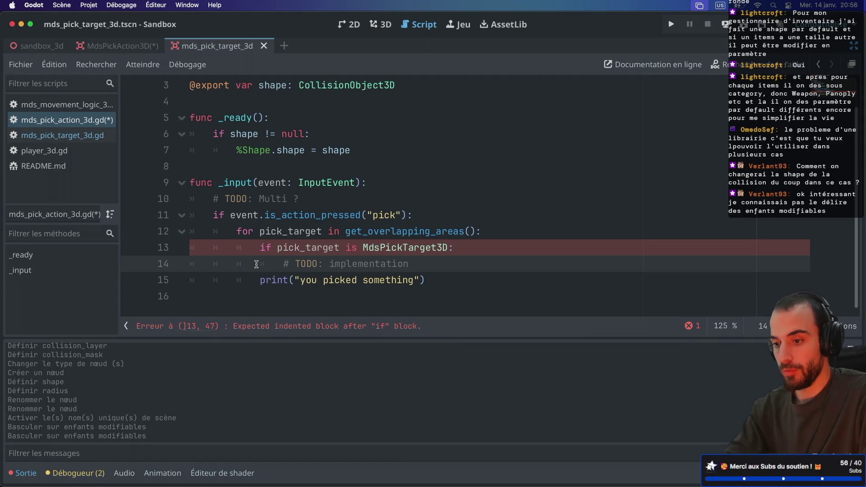
click(258, 280)
key(Tab)
key(ctrl+s)
click(427, 265)
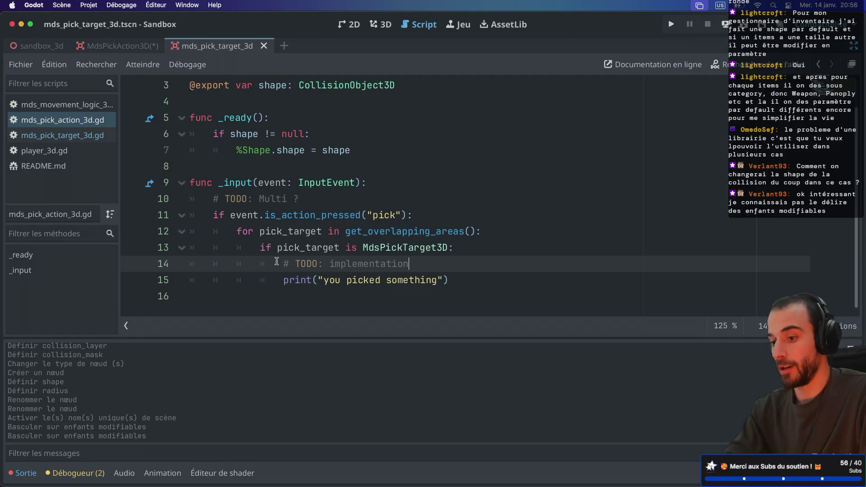
drag(276, 264, 450, 259)
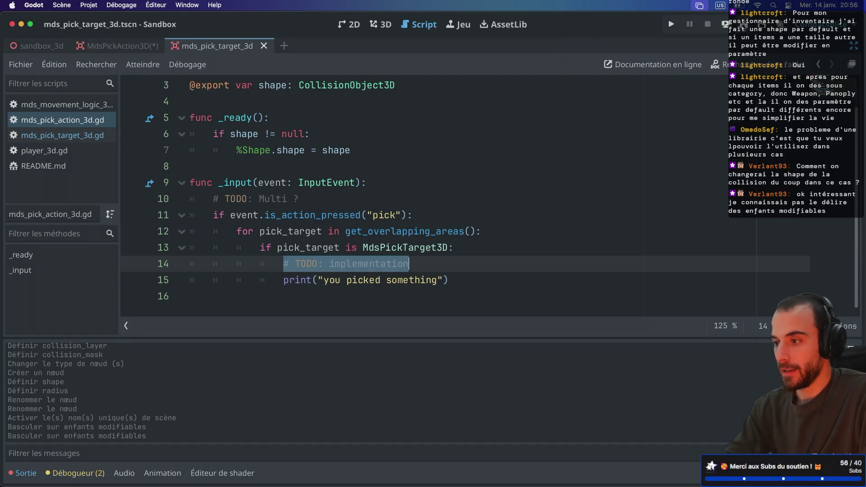
key(super+b)
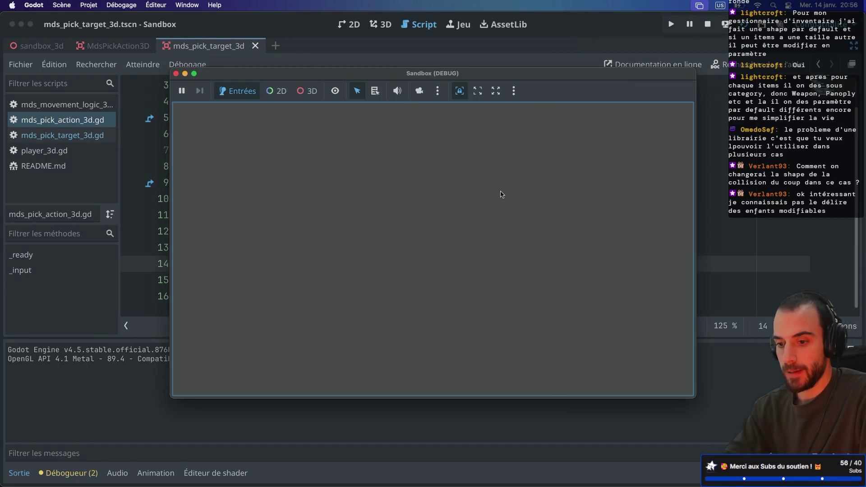
Step: Run the sandbox_3d scene to test picking, then close the game and restore the editor panels
click(176, 73)
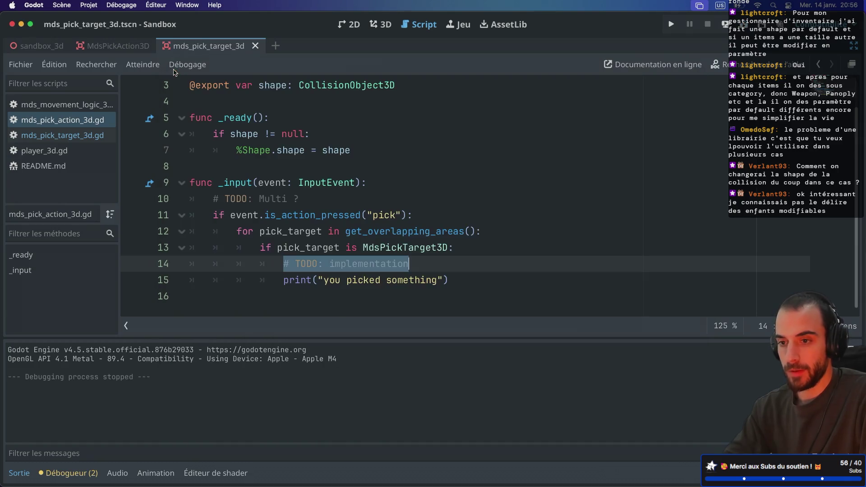
click(38, 46)
key(super+b)
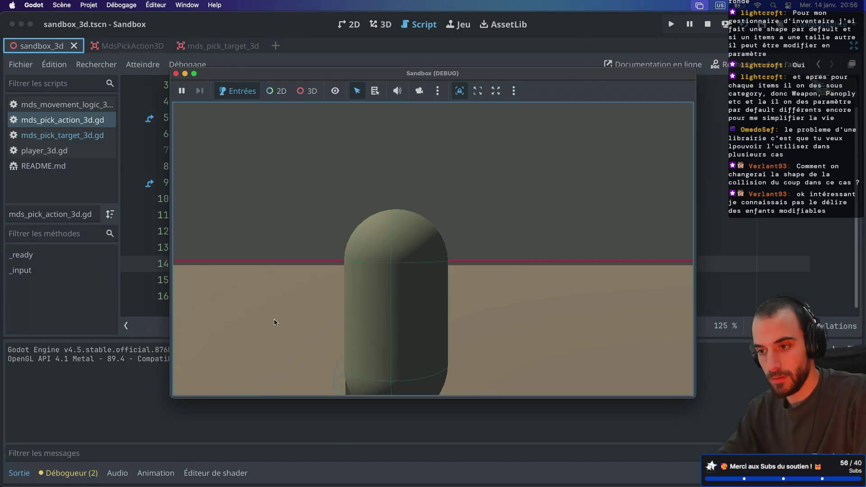
click(176, 74)
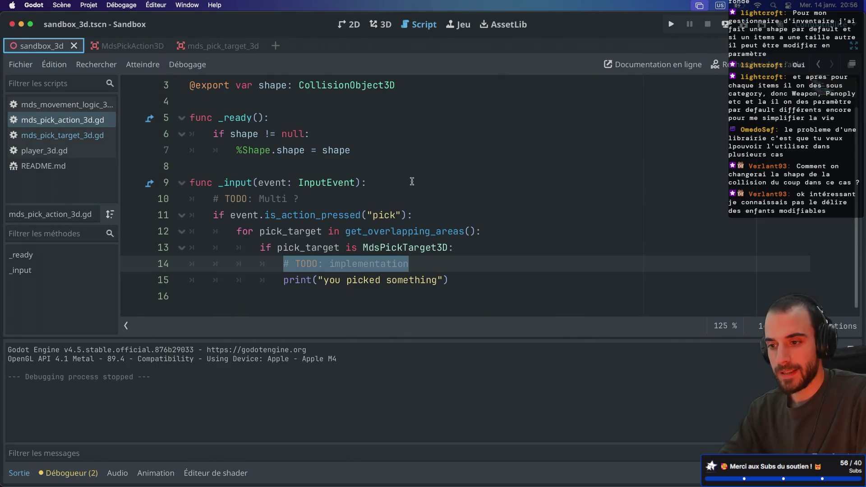
key(ctrl+super+d)
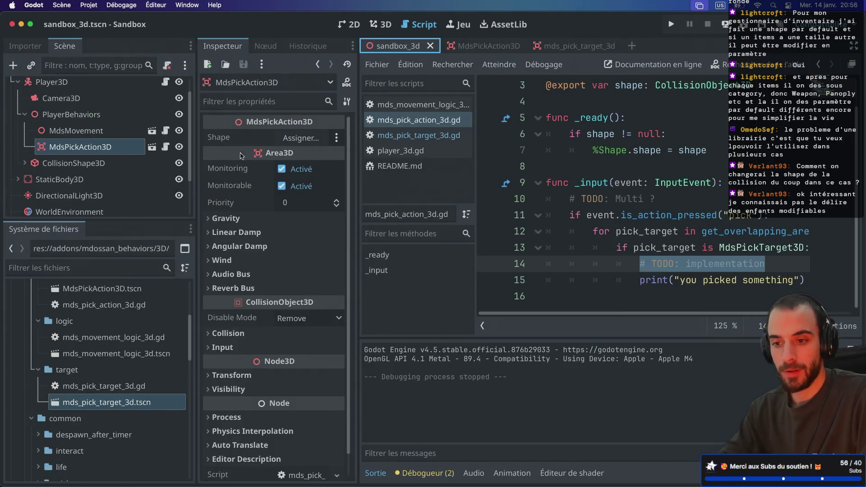
Step: Make MdsPickAction3D's children editable and save the sandbox scene
right_click(104, 150)
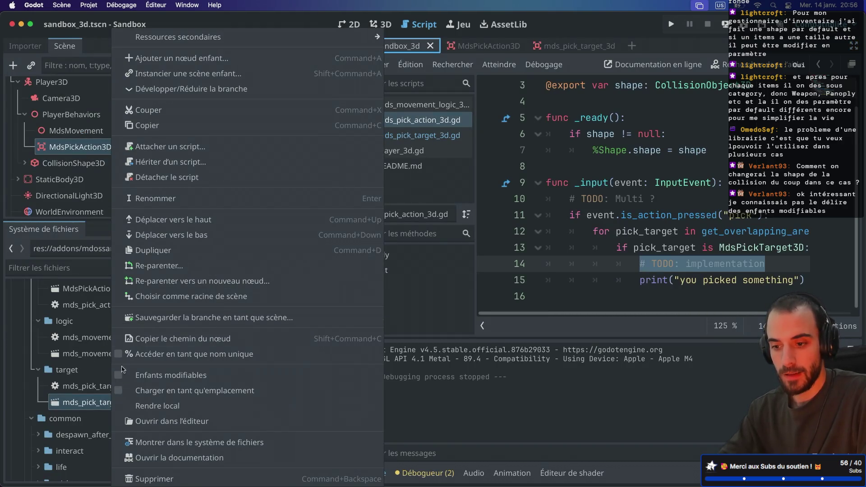
click(118, 374)
key(super+s)
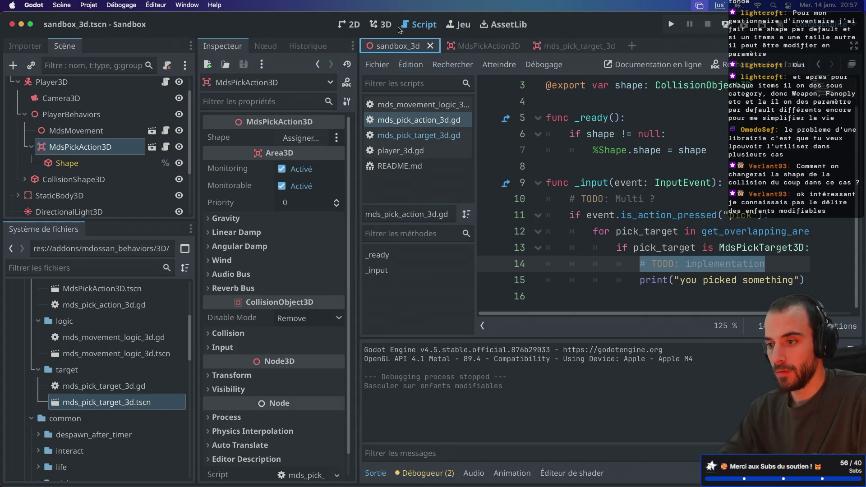
Step: In the 3D view, drag Player3D down to lower the player capsule
click(380, 24)
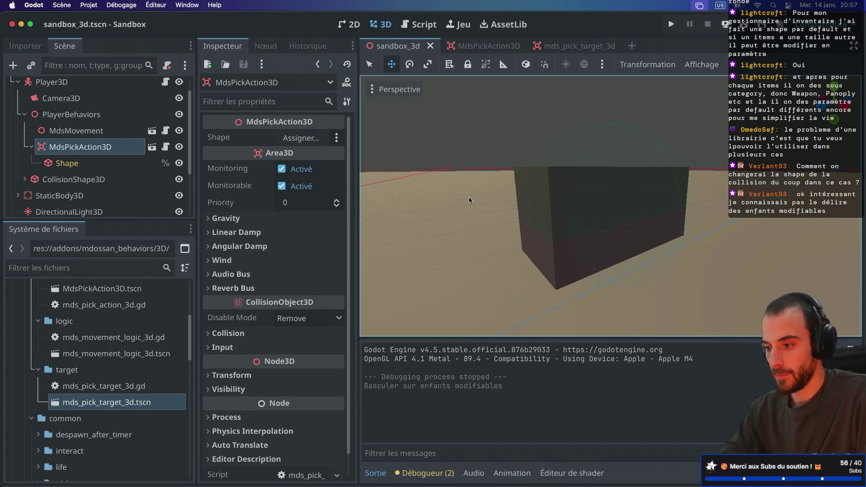
scroll(570, 213, down, 10)
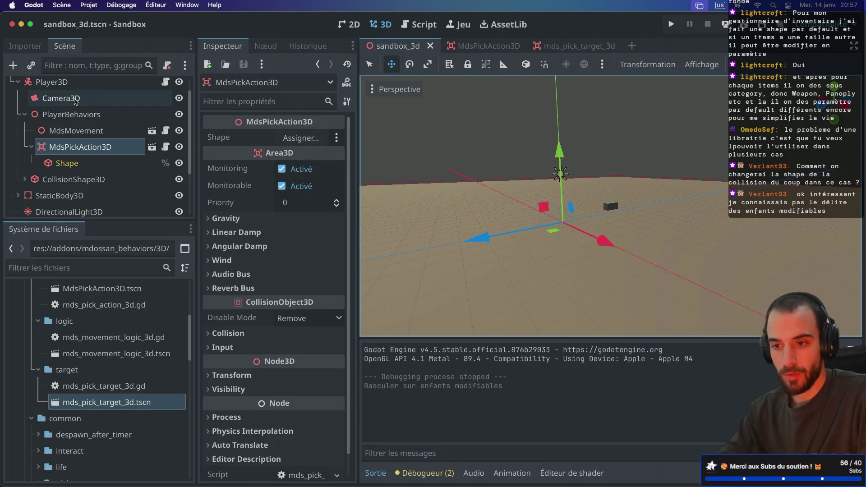
double_click(51, 82)
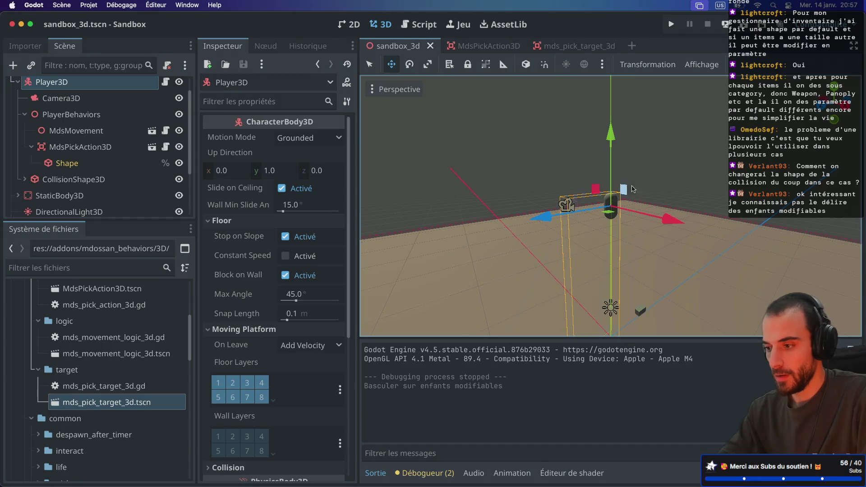
drag(613, 147, 613, 268)
scroll(669, 240, up, 8)
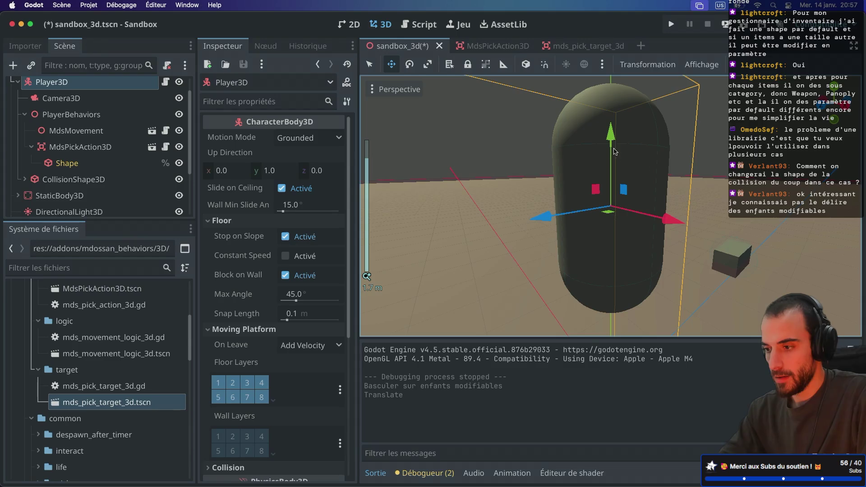
drag(614, 138, 587, 155)
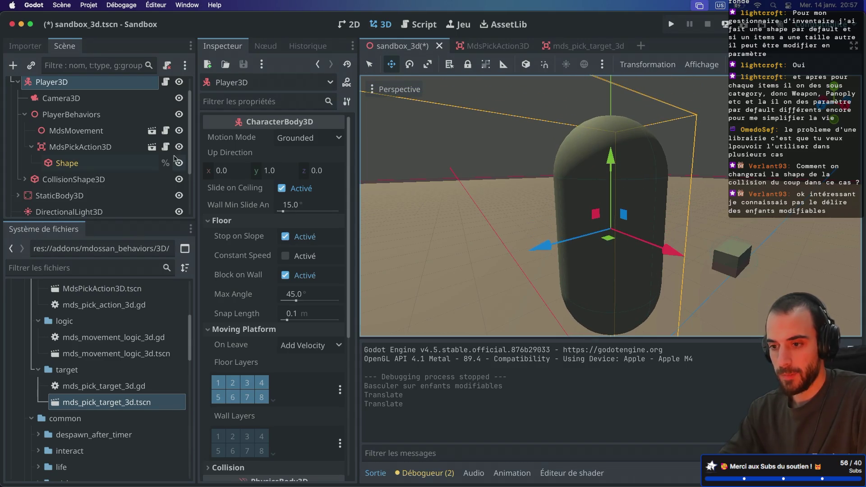
click(120, 162)
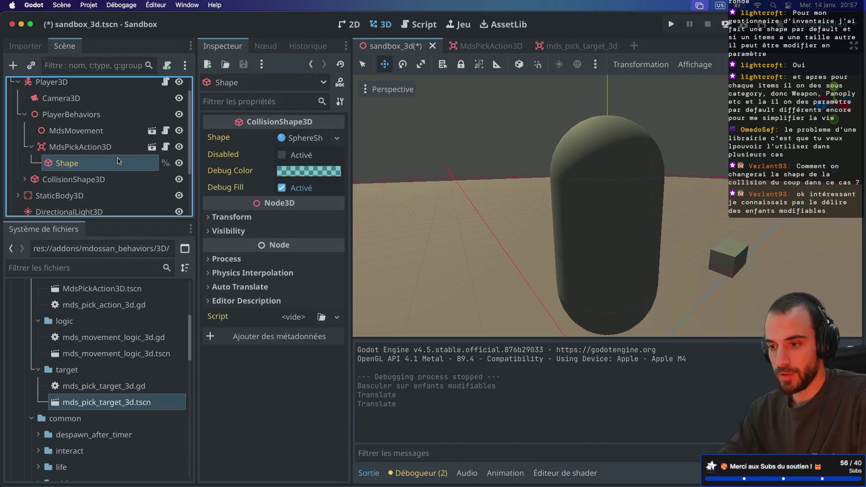
Step: Inspect the Shape node's SphereShape3D: Radius 1.0 m, Custom Solver Bias and Margin
click(302, 140)
click(309, 156)
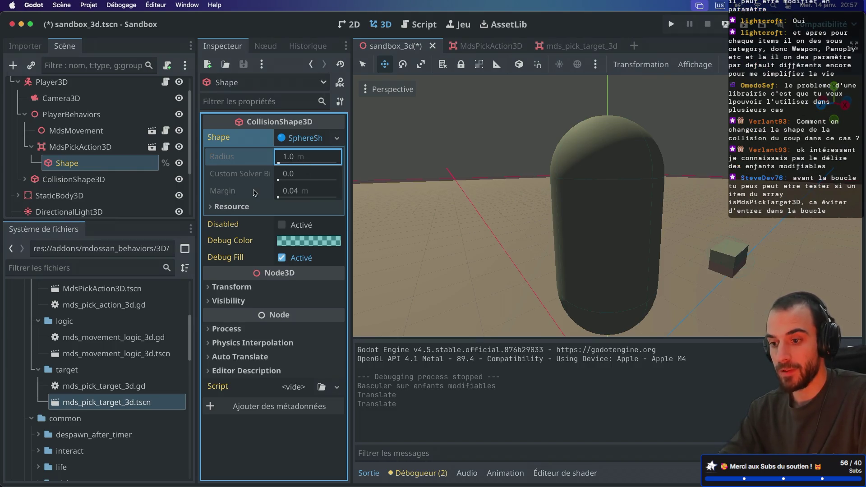
click(289, 180)
click(293, 163)
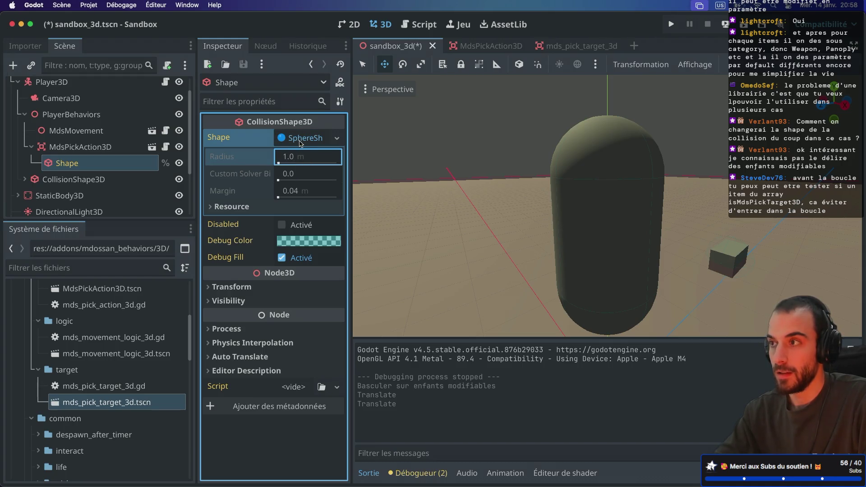
click(299, 138)
Step: Try assigning a node to MdsPickAction3D's Shape property, cancel, and reselect the Shape node
click(108, 152)
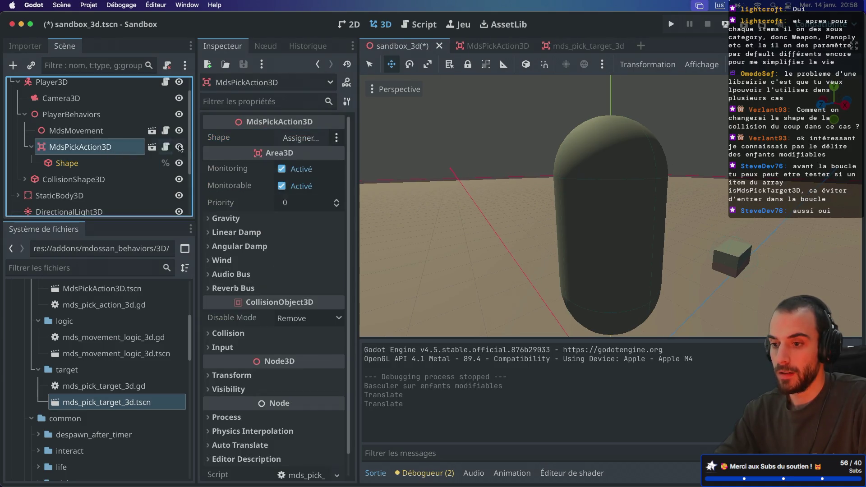
click(301, 138)
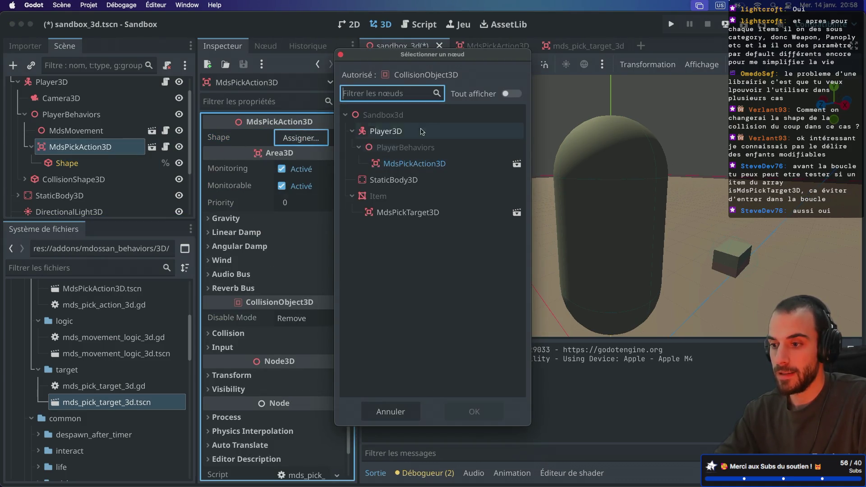
key(Escape)
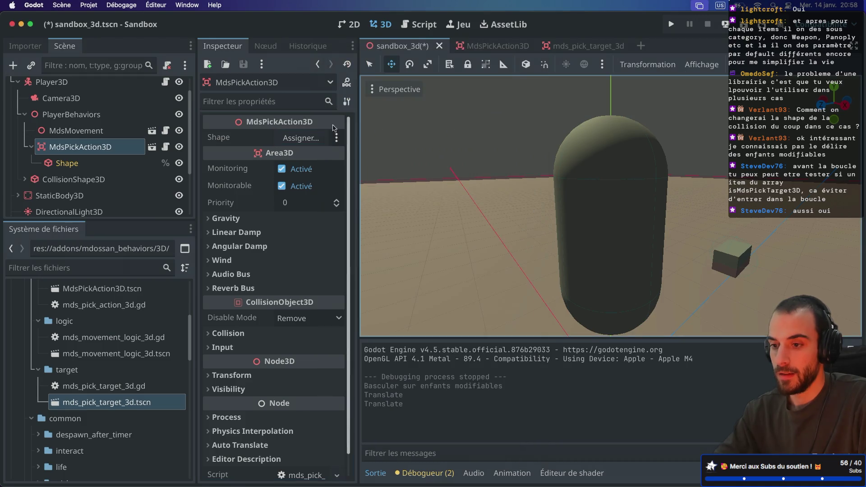
click(307, 143)
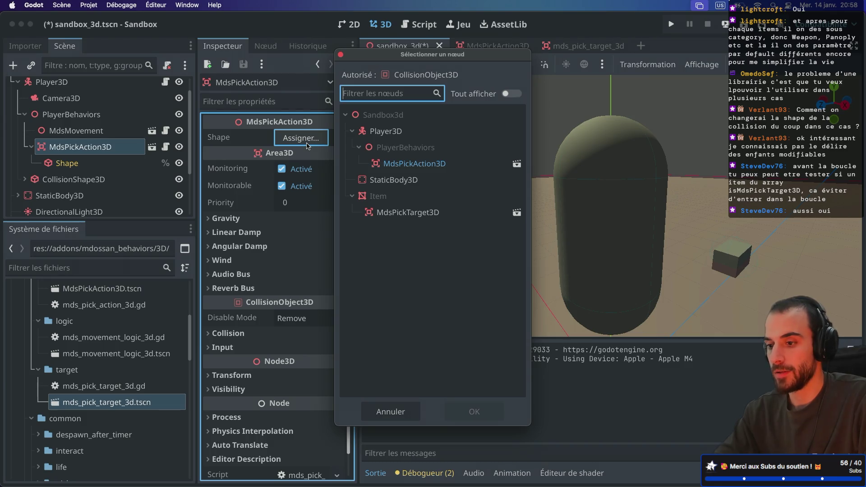
key(Escape)
click(93, 162)
click(307, 140)
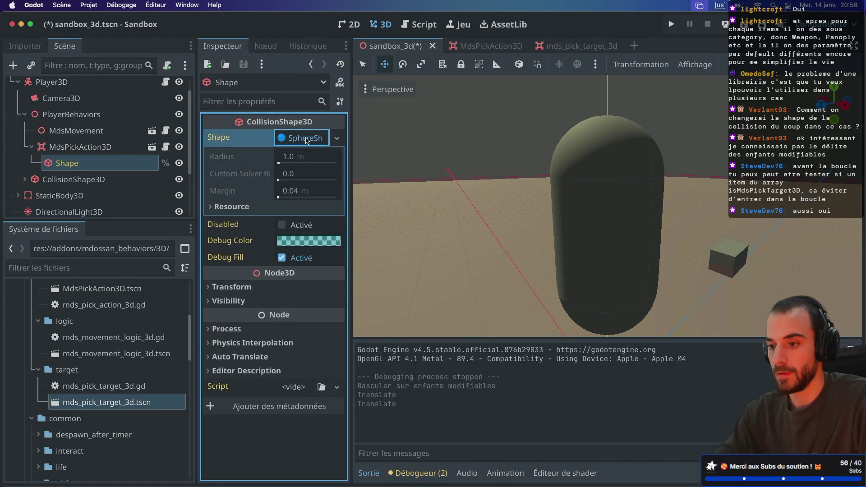
Step: Read the CollisionShape3D documentation, then bring up mds_pick_action_3d.gd
right_click(93, 166)
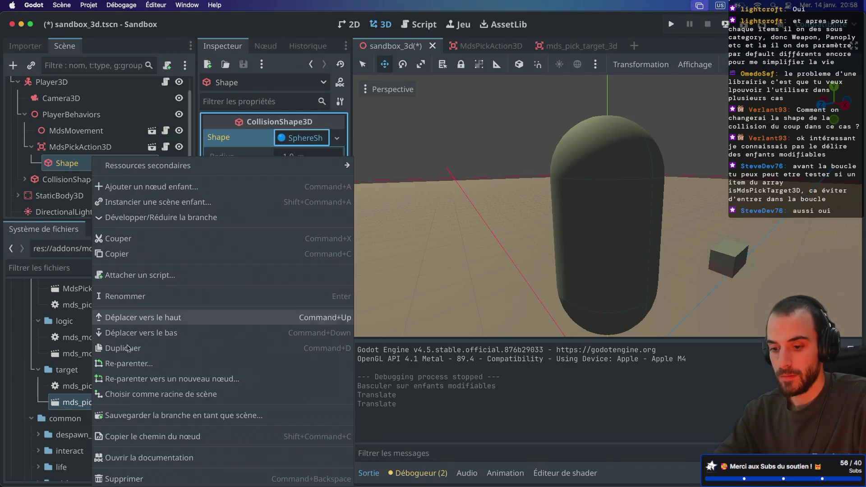
click(141, 457)
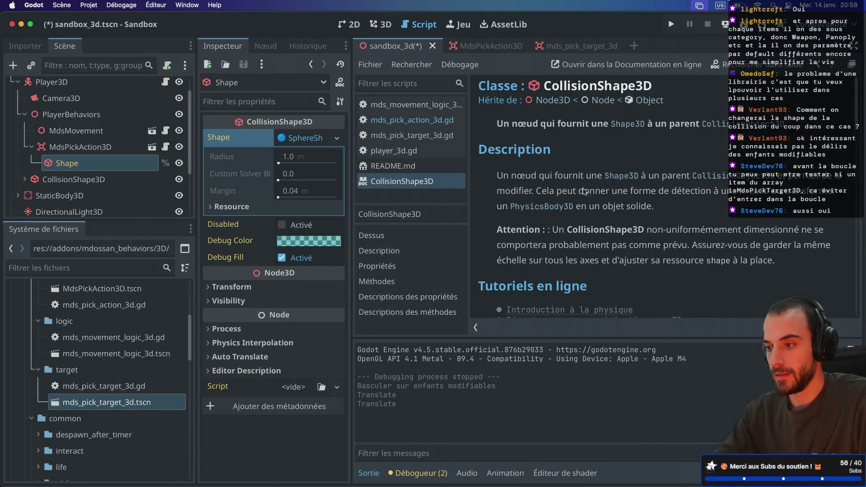
scroll(570, 143, down, 2)
scroll(570, 144, up, 2)
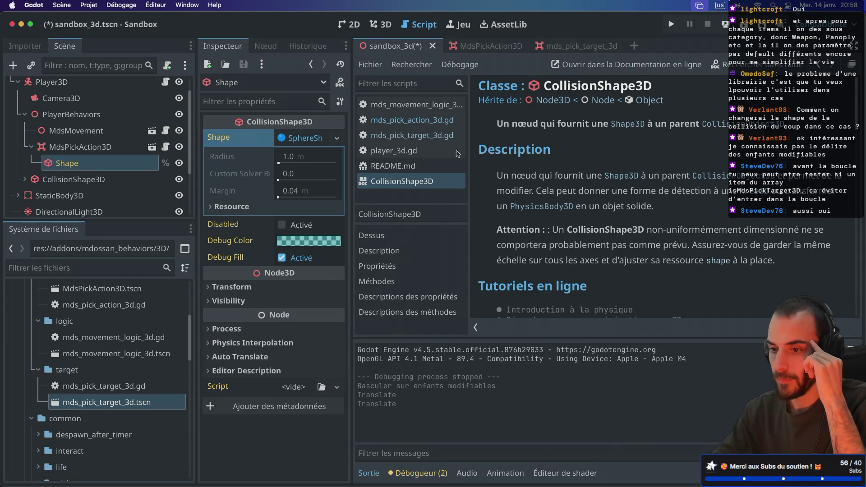
click(166, 148)
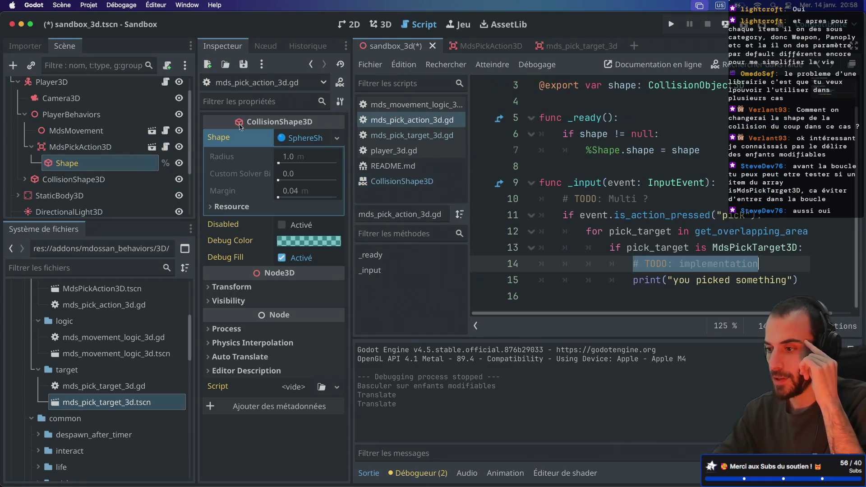
Step: Change line 3 of mds_pick_action_3d.gd to export shape as Shape3D and save
scroll(703, 119, up, 1)
double_click(703, 119)
text(Shape)
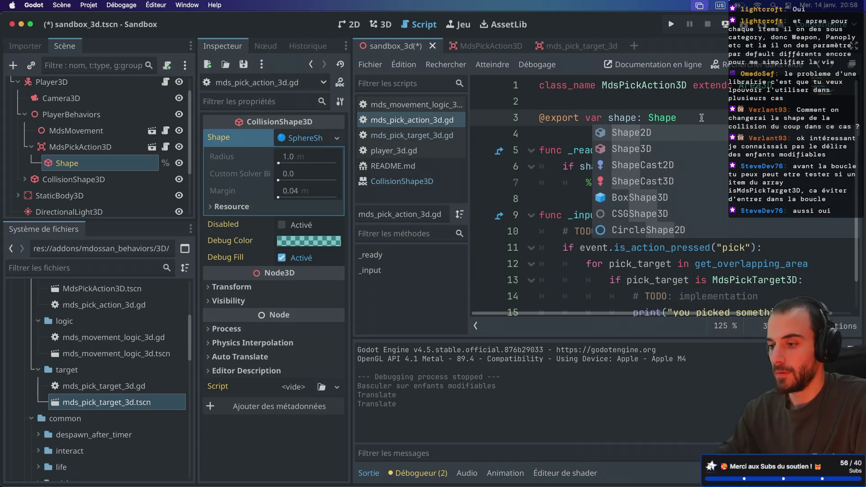
key(Down)
key(Return)
key(super+s)
click(101, 150)
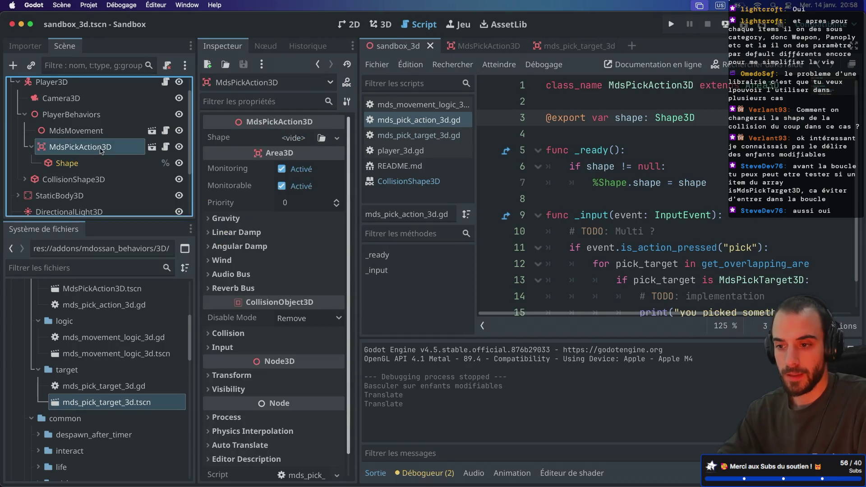
Step: Change mds_pick_target_3d.gd's line 3 export type from CollisionObject3D to Shape3D
click(453, 131)
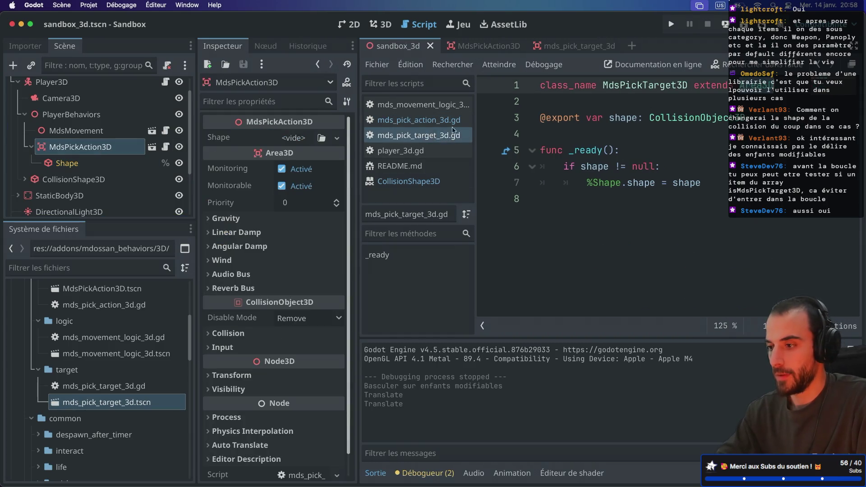
double_click(672, 118)
text(Shape)
key(Down)
key(Return)
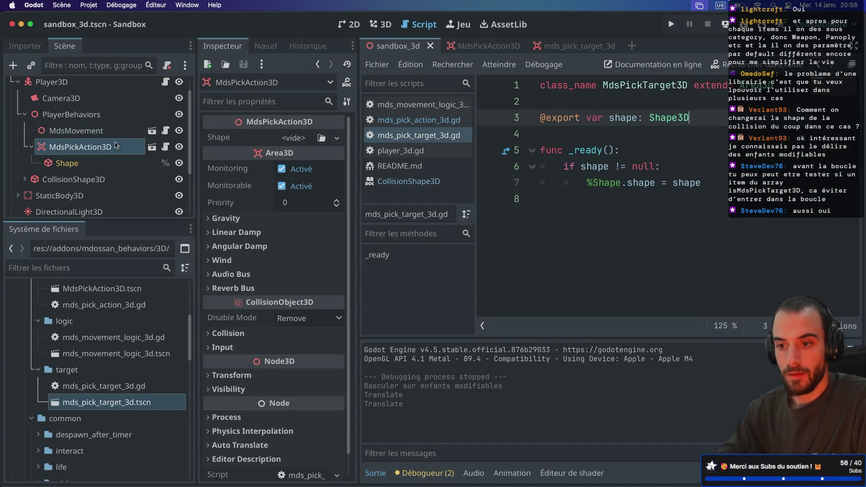
click(165, 147)
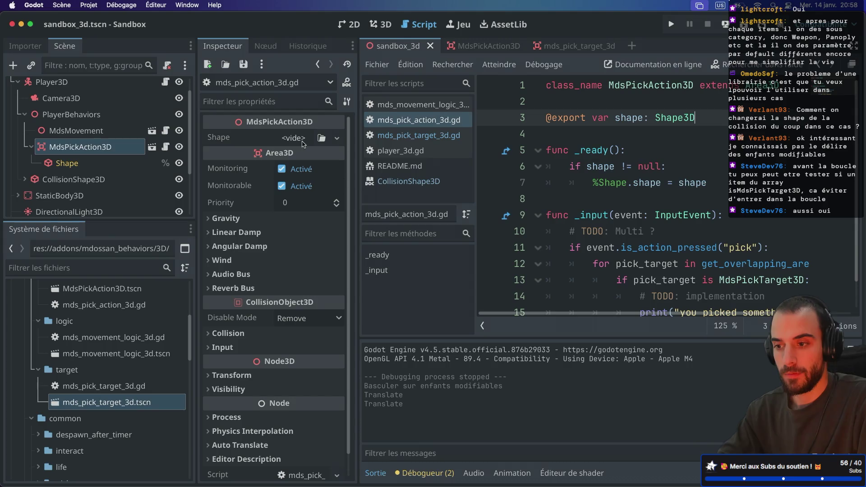
Step: Assign a new SphereShape3D with 0.5 m radius to MdsPickAction3D's exported Shape property
click(296, 139)
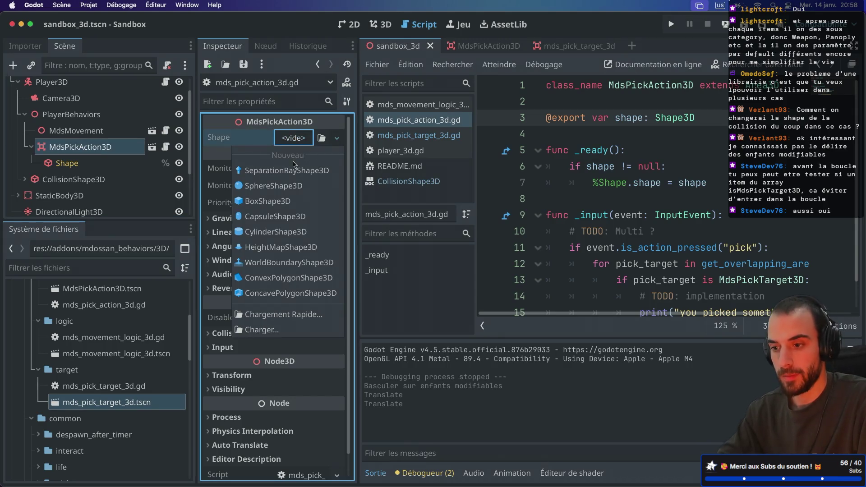
click(281, 187)
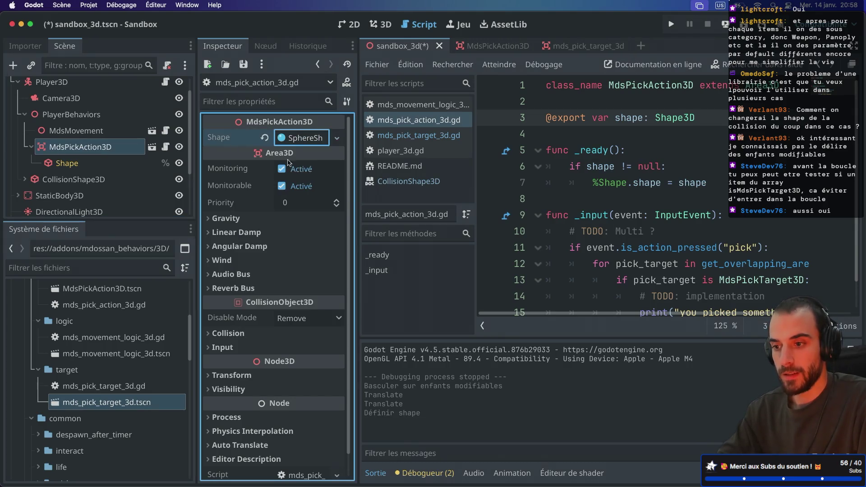
click(303, 138)
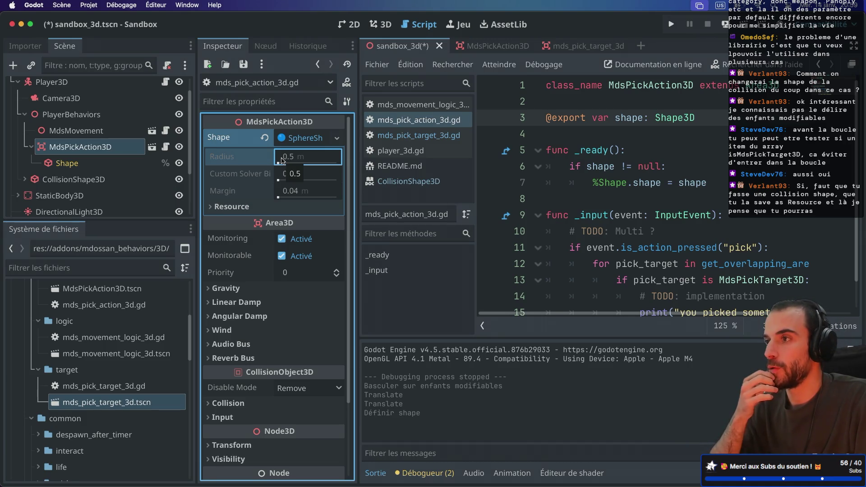
click(293, 135)
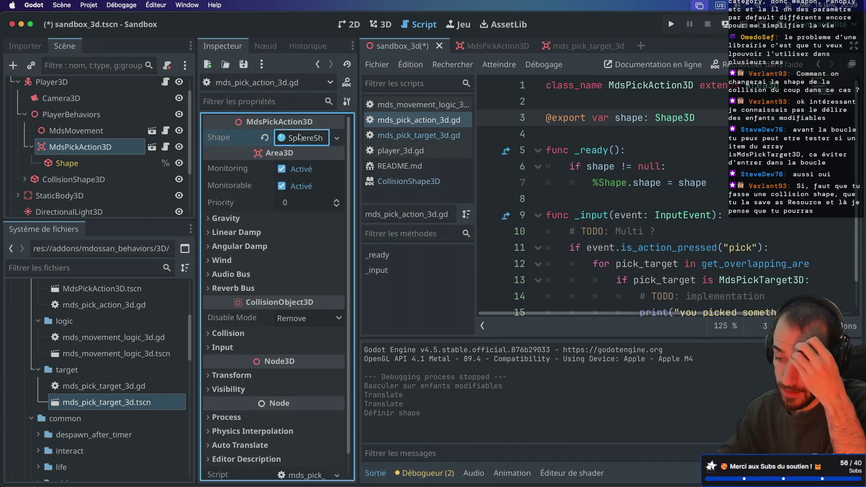
click(303, 138)
right_click(303, 138)
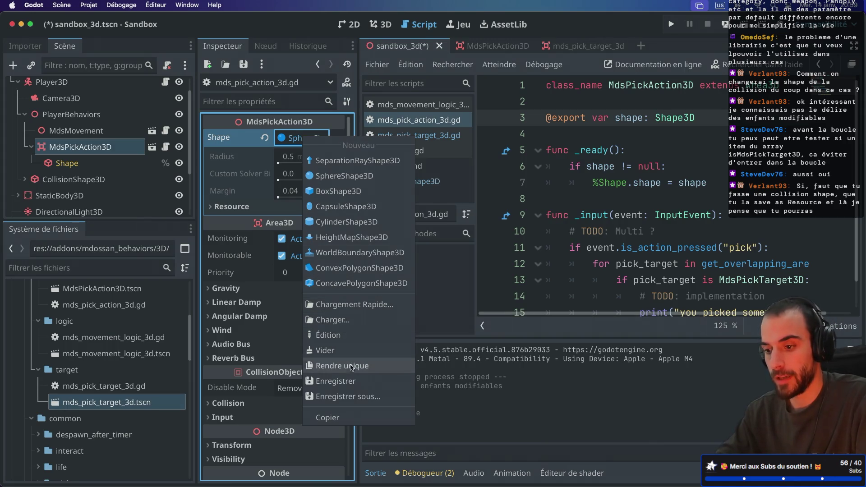
click(356, 383)
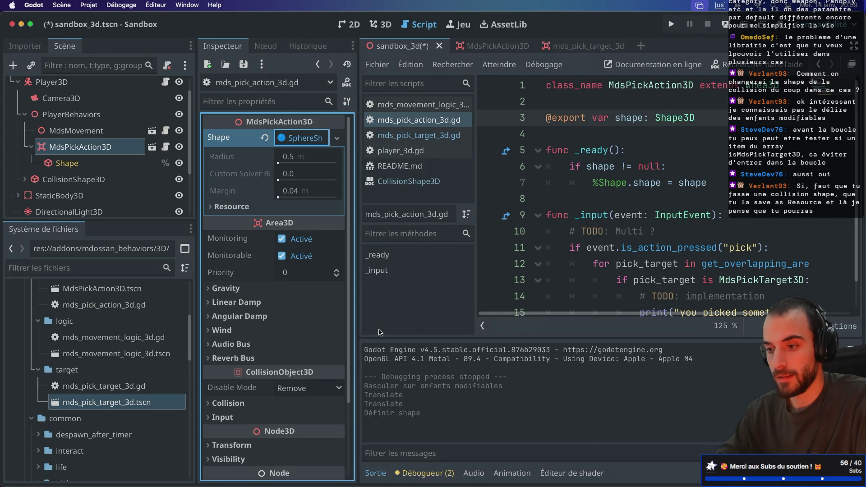
click(302, 142)
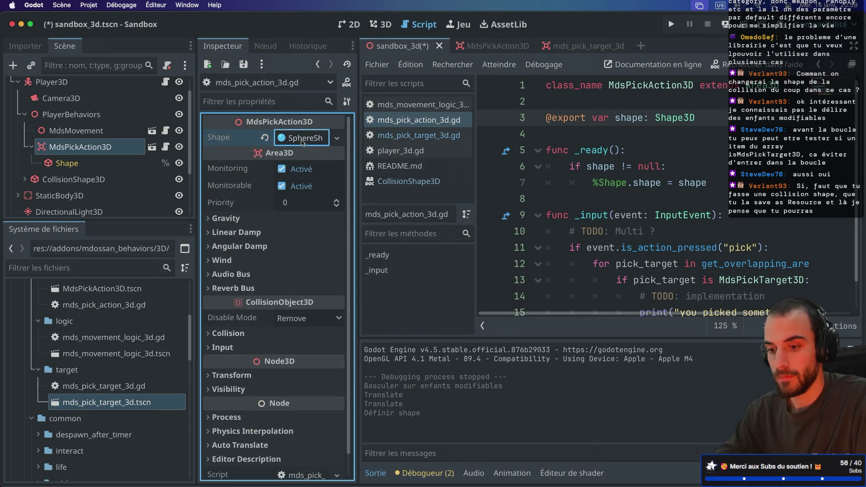
Step: Expand the exported sphere shape and check its radius settings
click(302, 142)
right_click(302, 143)
click(302, 143)
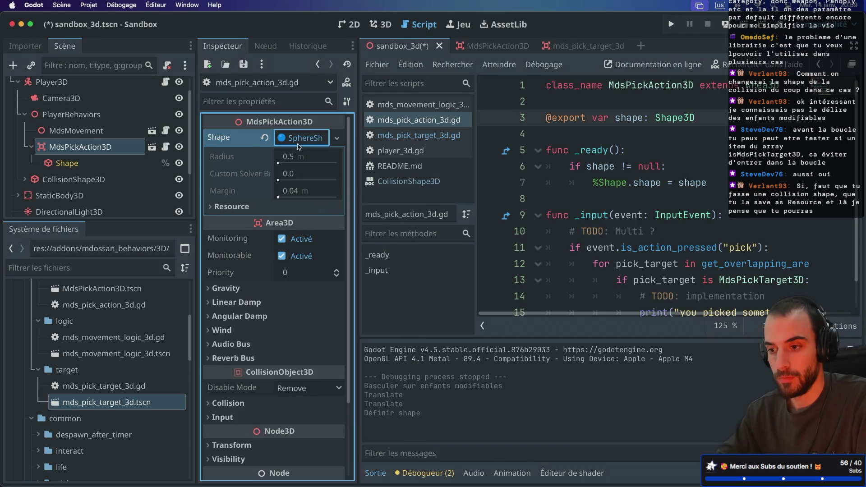
click(279, 164)
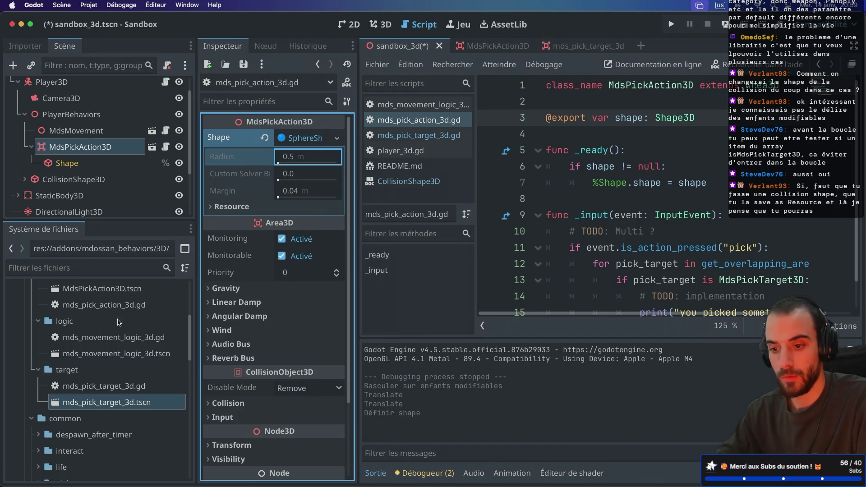
scroll(48, 399, down, 15)
scroll(47, 399, down, 5)
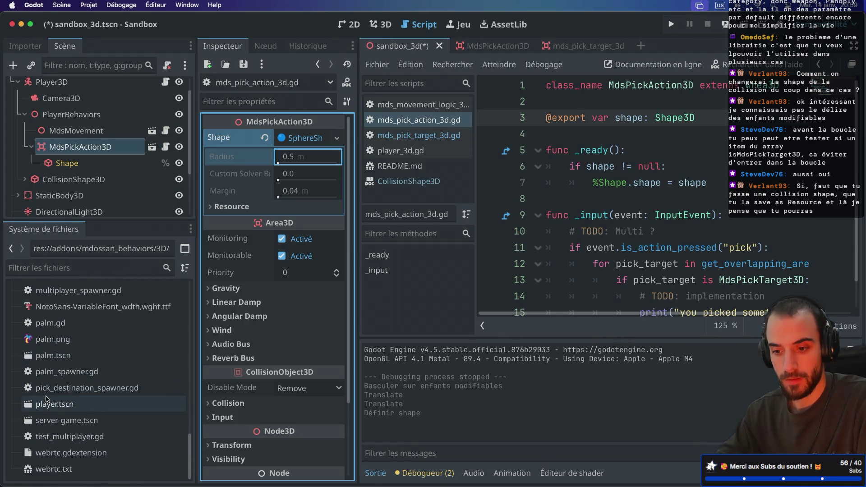
scroll(47, 388, up, 7)
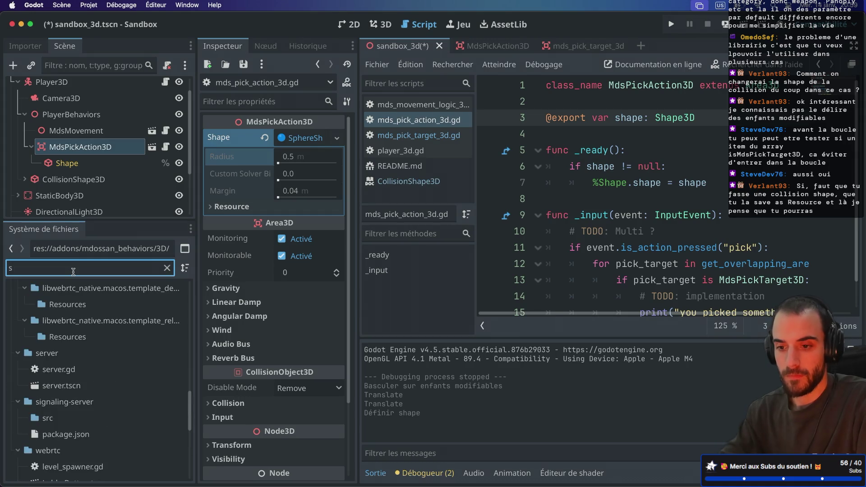
text(phe)
key(BackSpace)
key(BackSpace)
key(BackSpace)
Step: Try saving the sphere as a separate resource, dismiss the warning, and save sandbox_3d
right_click(311, 143)
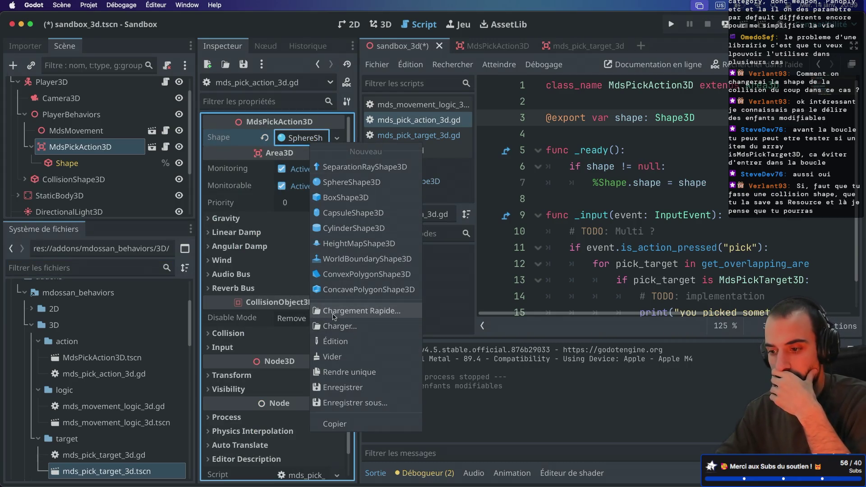
click(338, 402)
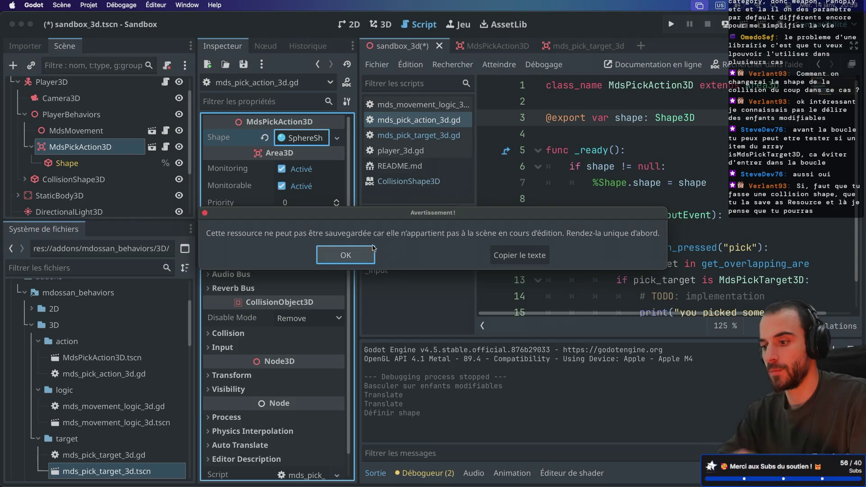
click(367, 257)
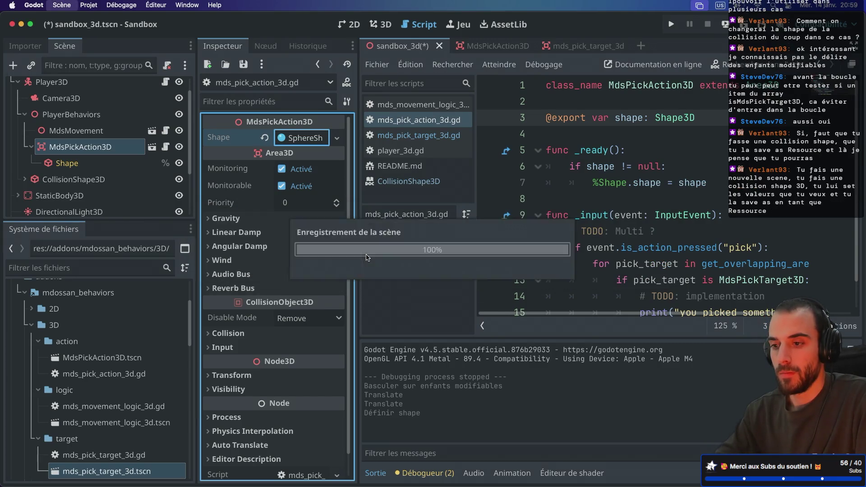
key(ctrl+s)
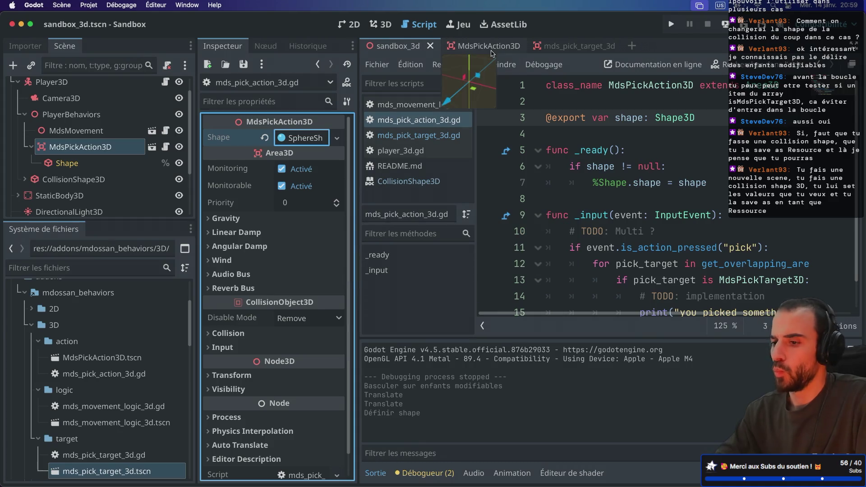
Step: In the MdsPickAction3D scene, select the Shape node and show its sphere settings
click(491, 49)
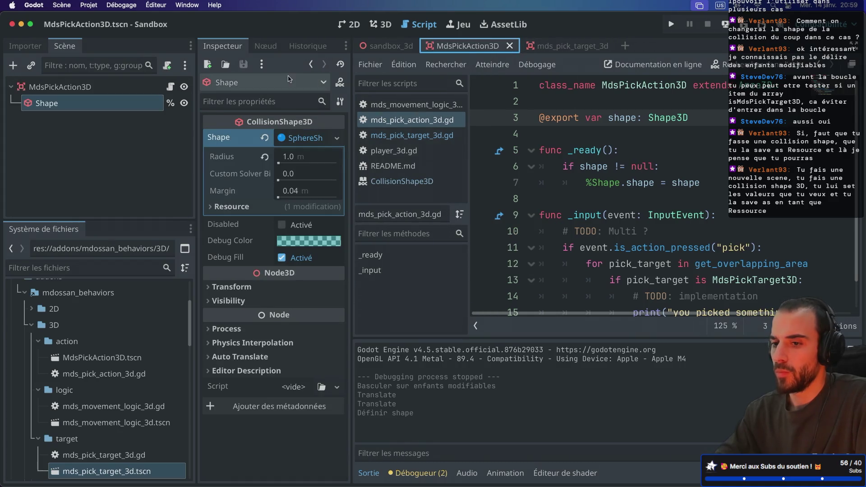
click(138, 90)
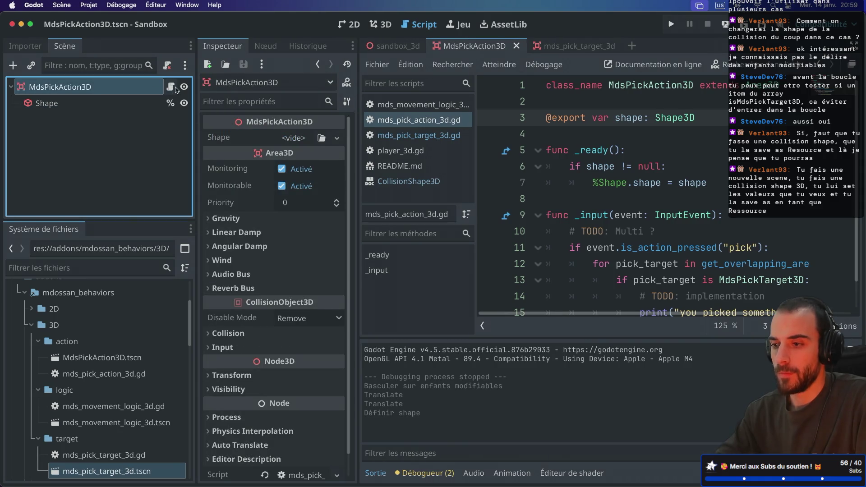
click(124, 105)
click(316, 140)
click(301, 140)
Step: Save the Shape node's sphere as mds_pick_action_3d_default_shape.tres
right_click(302, 142)
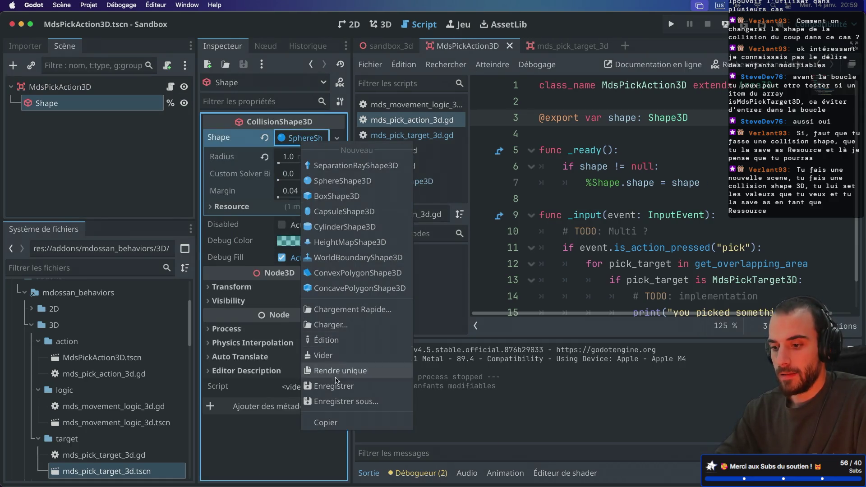
click(333, 401)
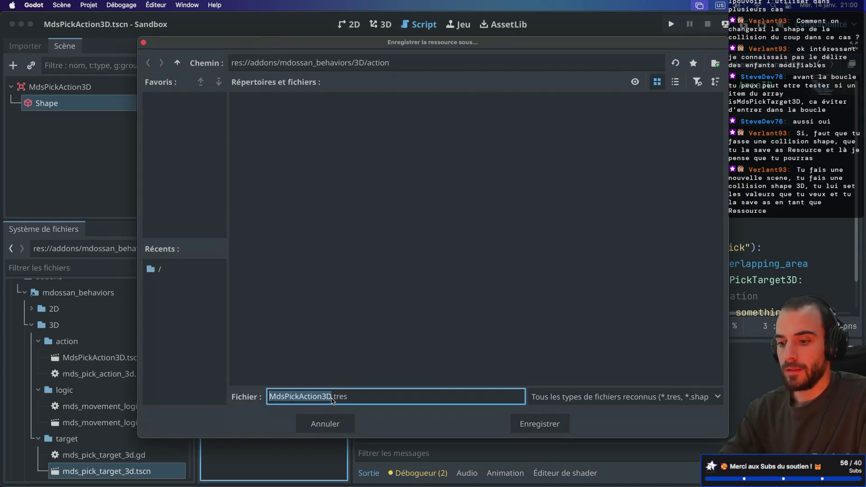
text(Mds)
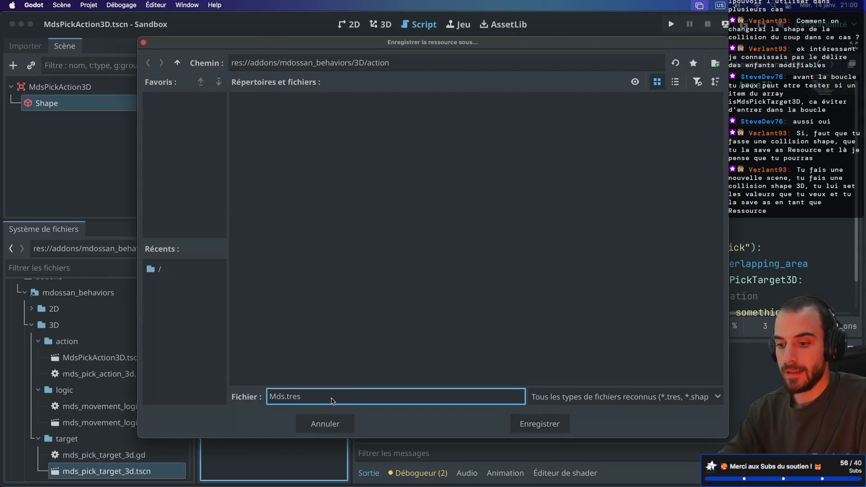
text(PickActi)
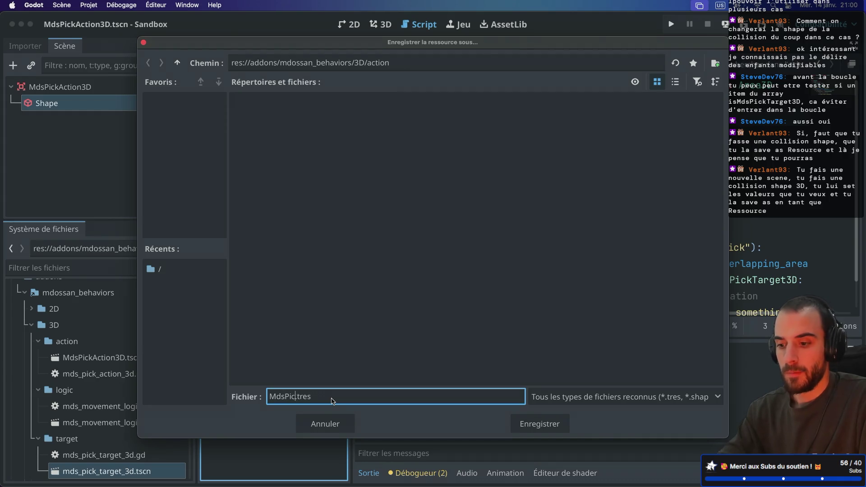
text(on)
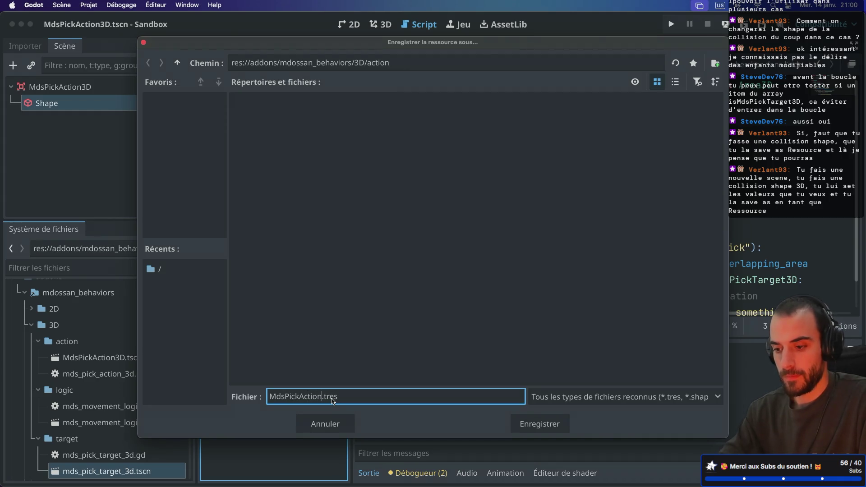
text(Shap)
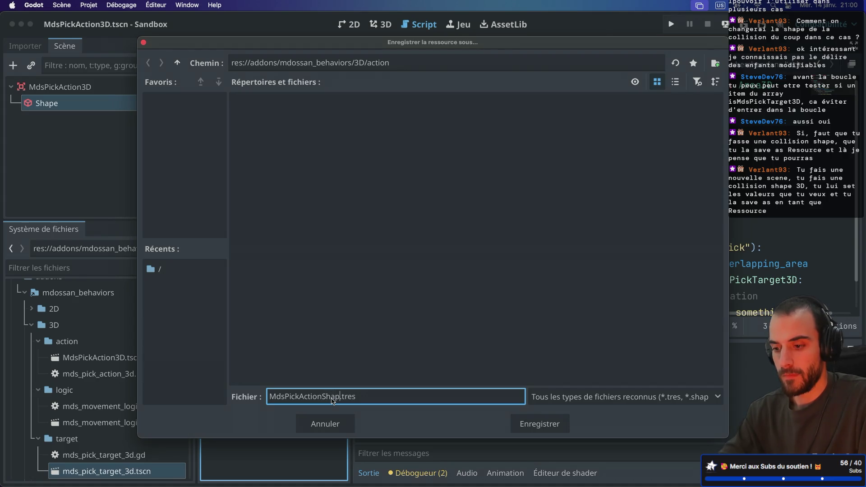
double_click(316, 400)
text(mds_pick)
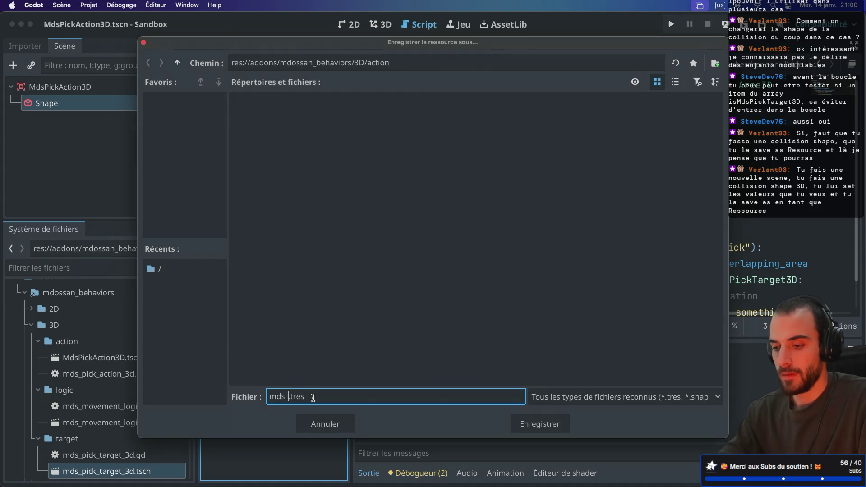
text(_action_)
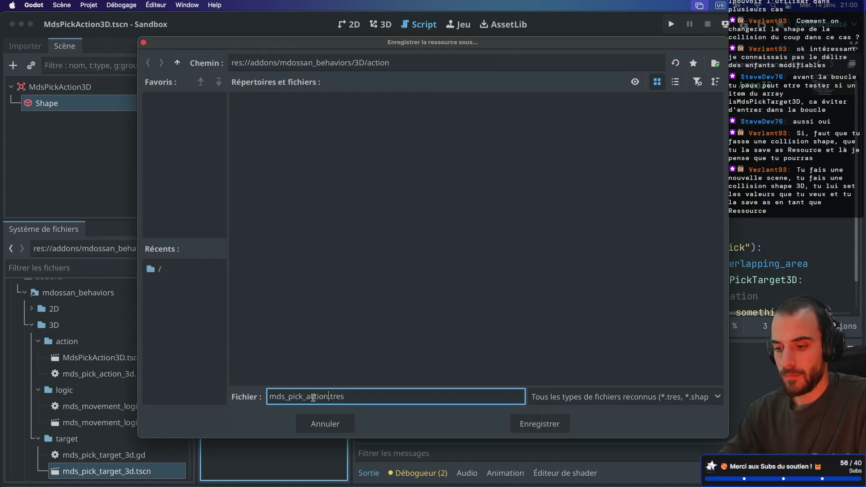
text(3d_default_shape)
key(Return)
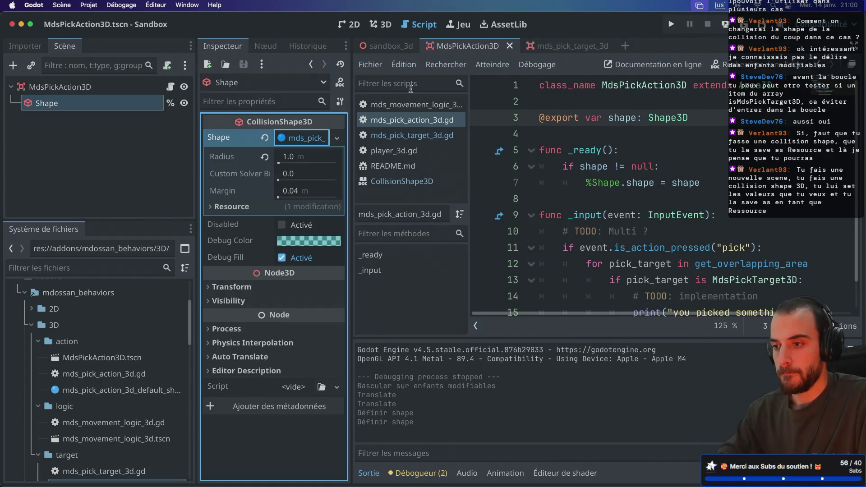
Step: Select the pick action's Shape in sandbox_3d and set its sphere radius to 2 m
click(397, 46)
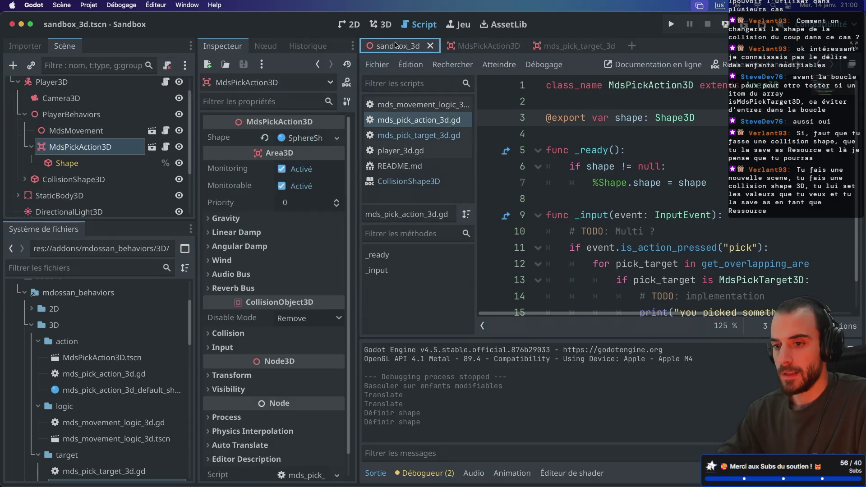
click(115, 162)
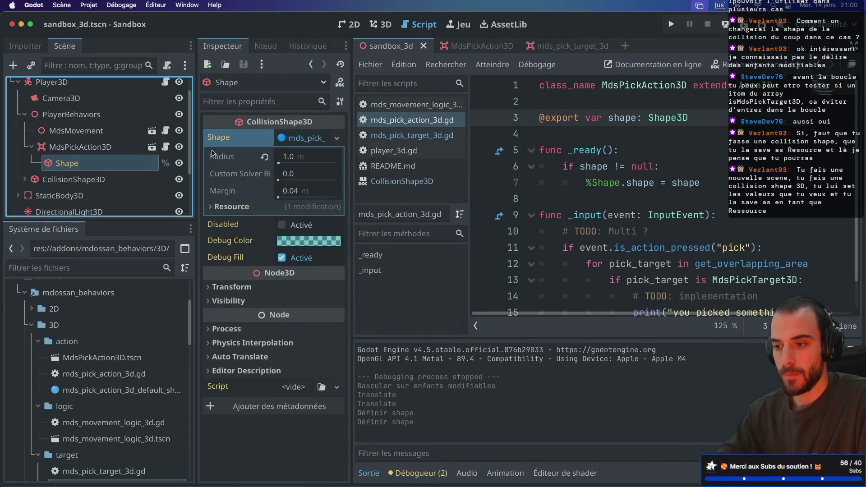
drag(285, 159, 292, 166)
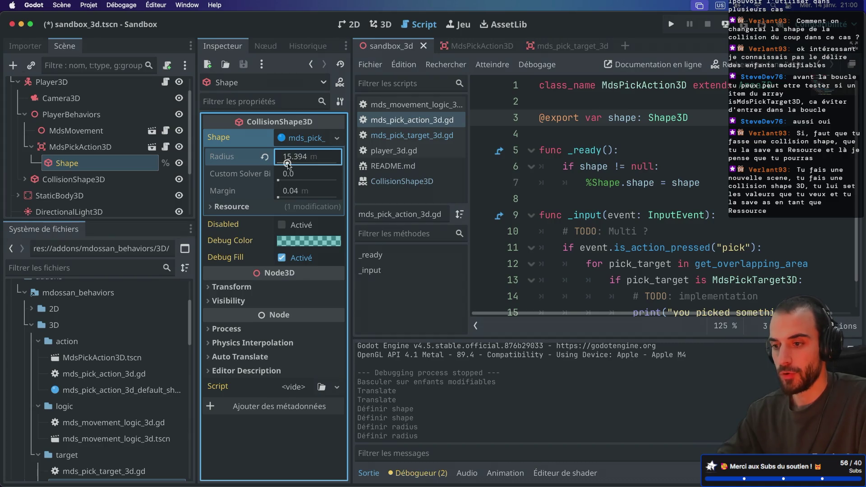
click(293, 158)
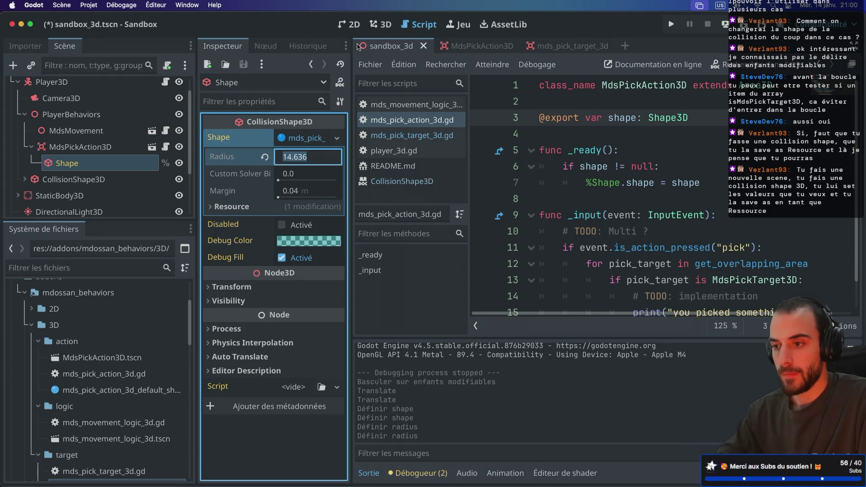
click(359, 49)
click(287, 169)
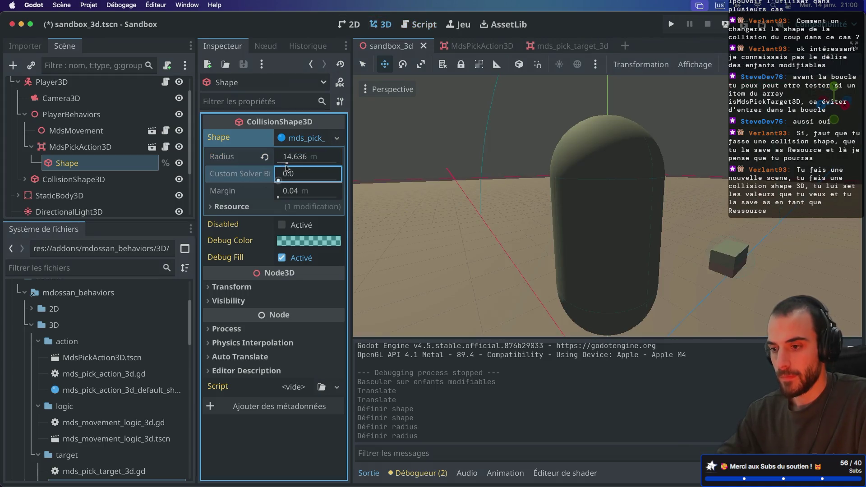
drag(286, 163, 280, 164)
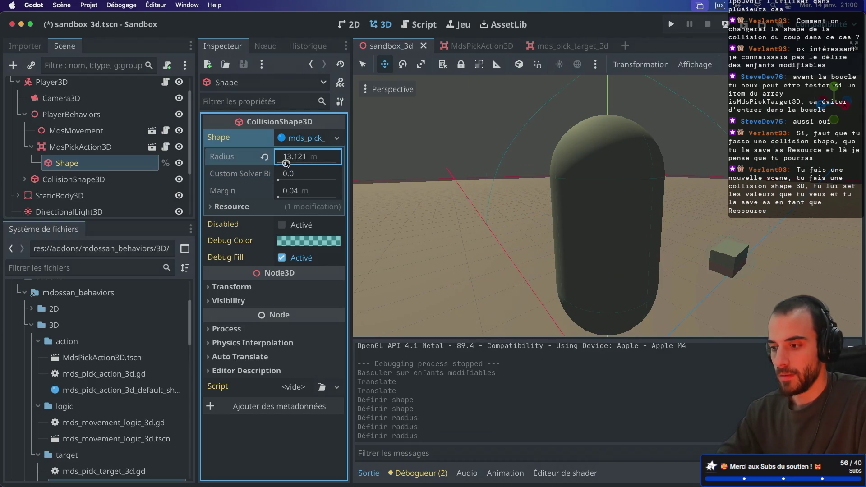
click(290, 161)
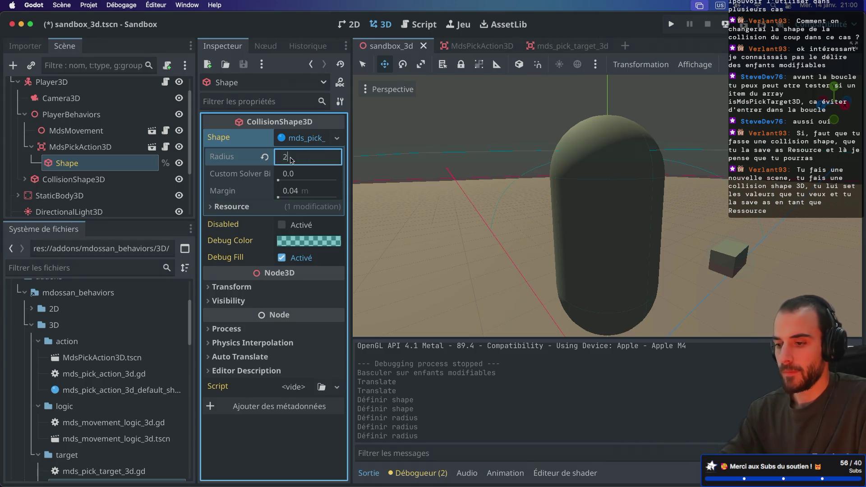
key(Return)
Step: Try radii of 3, 1 and 5 m, then drag the radius up to about 10.3 m
scroll(529, 188, down, 5)
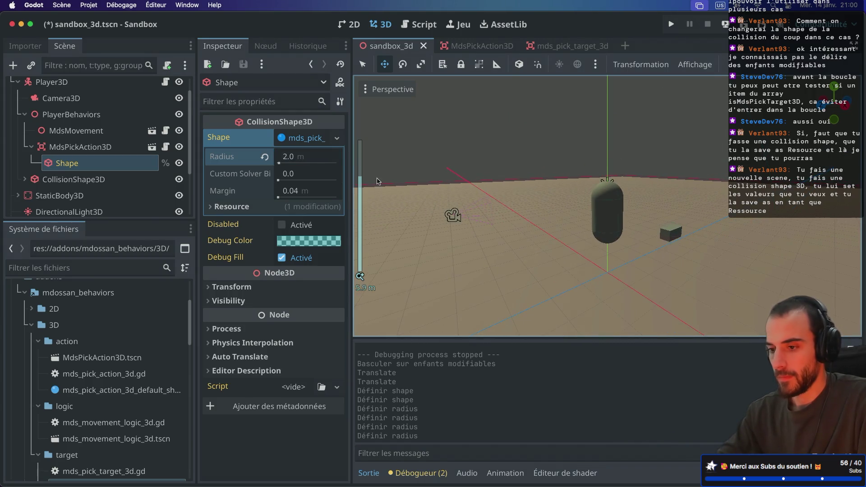
click(288, 161)
key(Return)
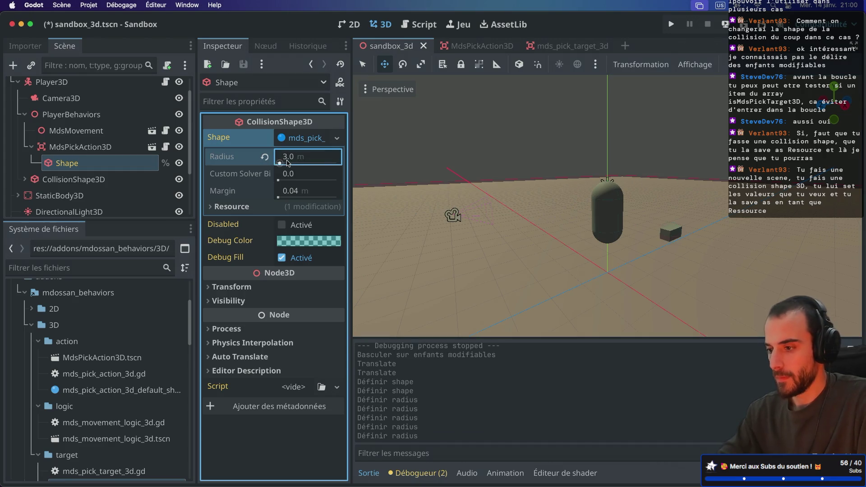
key(Return)
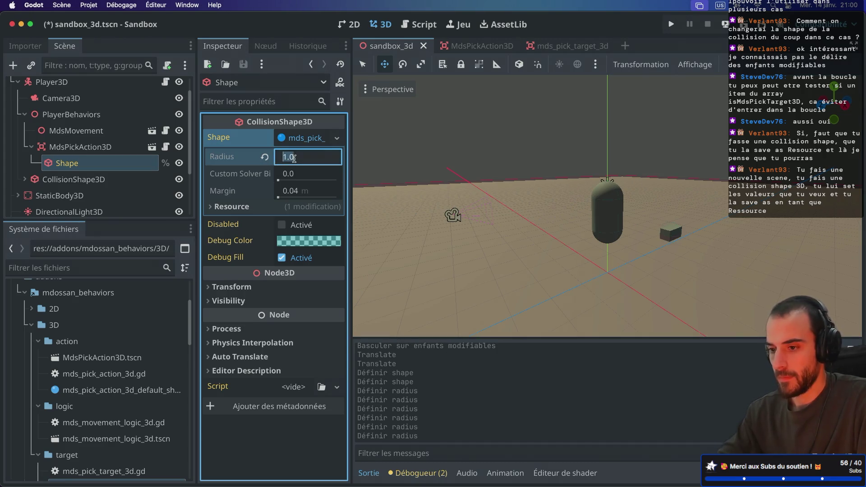
text(5)
key(Return)
drag(286, 162, 285, 162)
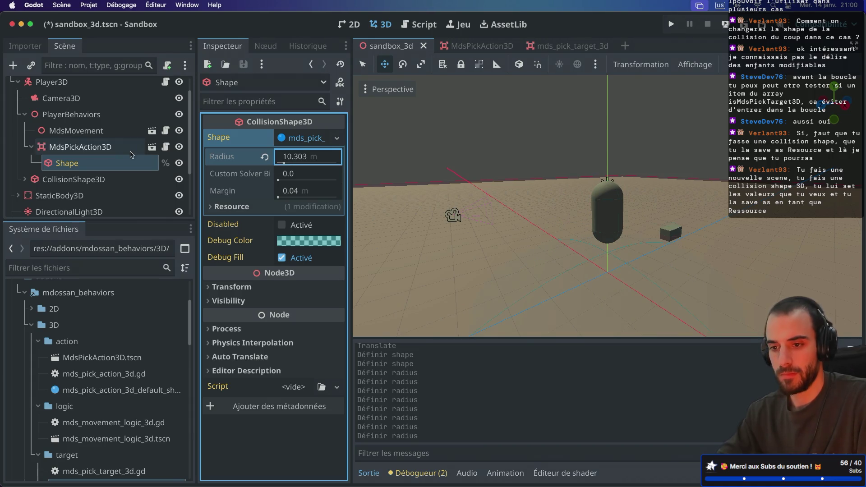
click(98, 163)
click(99, 151)
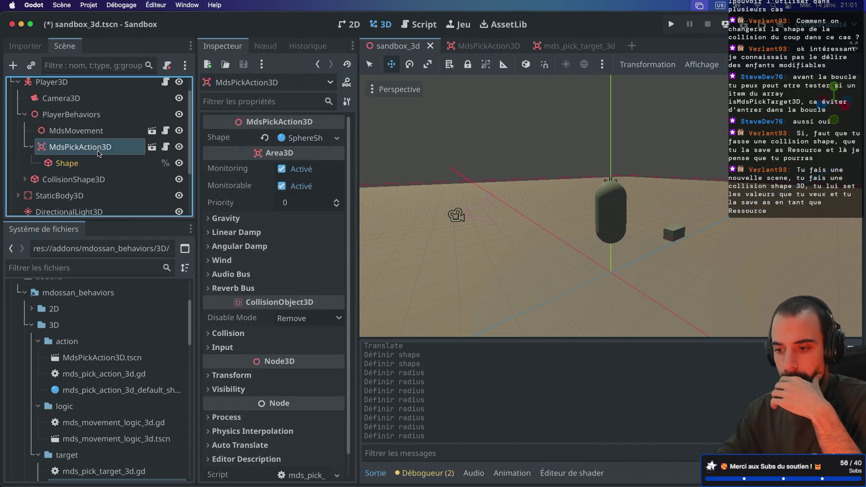
Step: In sandbox_3d, inspect the transforms of MdsPickAction3D and its Shape node
scroll(252, 291, down, 2)
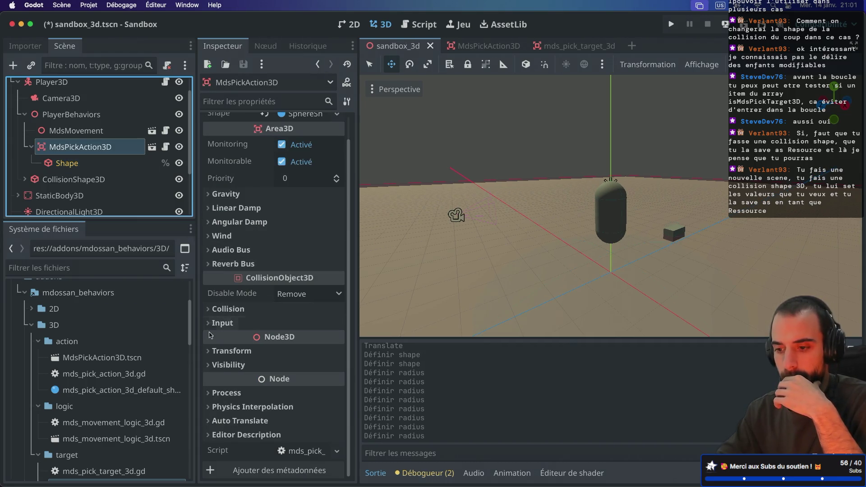
click(212, 351)
scroll(255, 373, down, 3)
scroll(254, 373, down, 1)
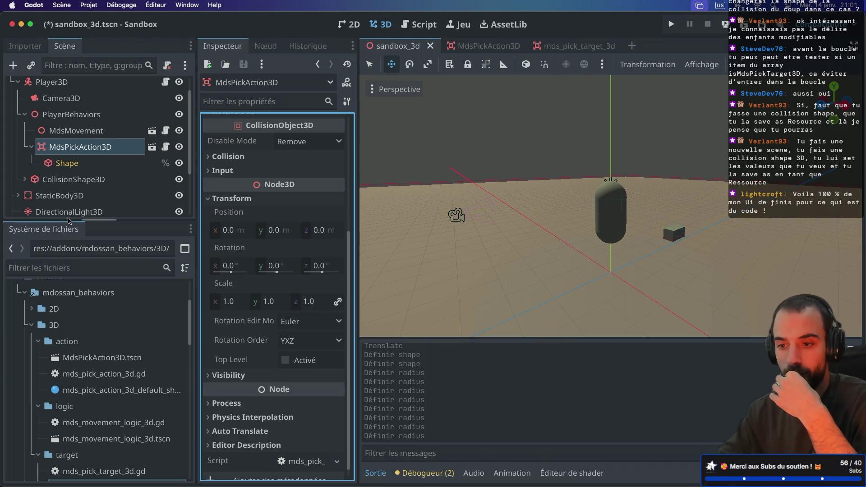
click(66, 163)
click(212, 288)
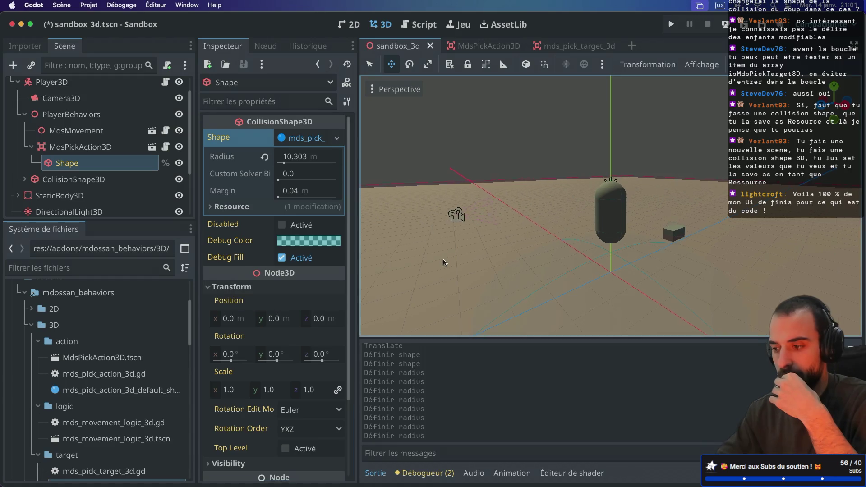
scroll(443, 260, down, 5)
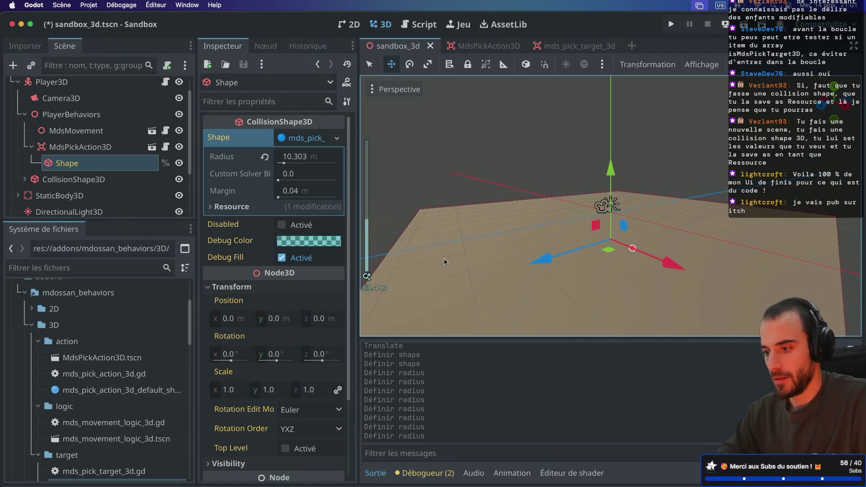
scroll(444, 260, up, 8)
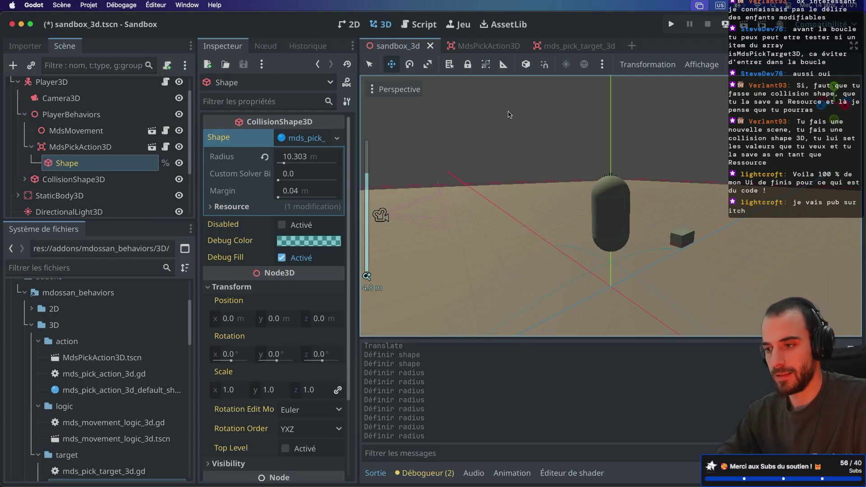
Step: Check the root and Shape transforms in the MdsPickAction3D scene, then return to sandbox_3d
click(483, 45)
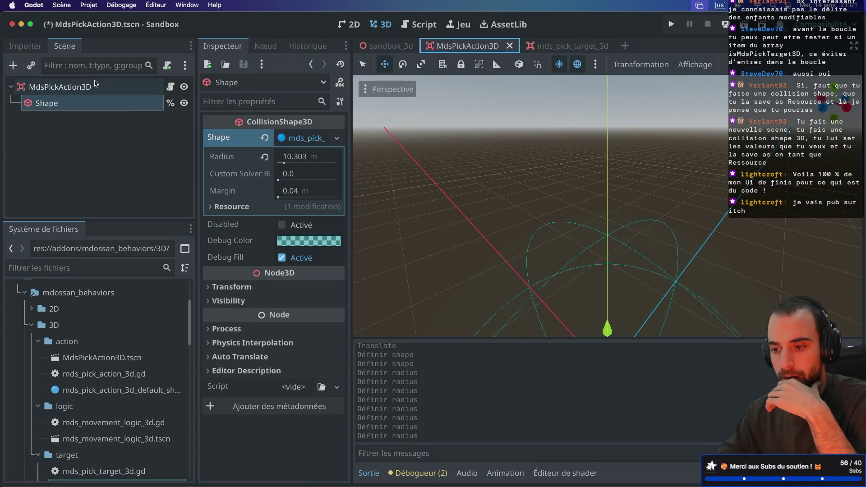
click(97, 87)
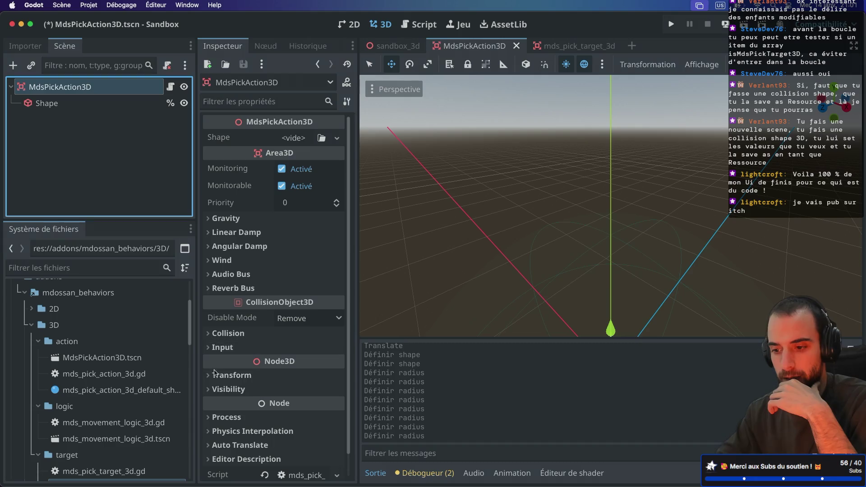
click(230, 375)
scroll(252, 357, down, 5)
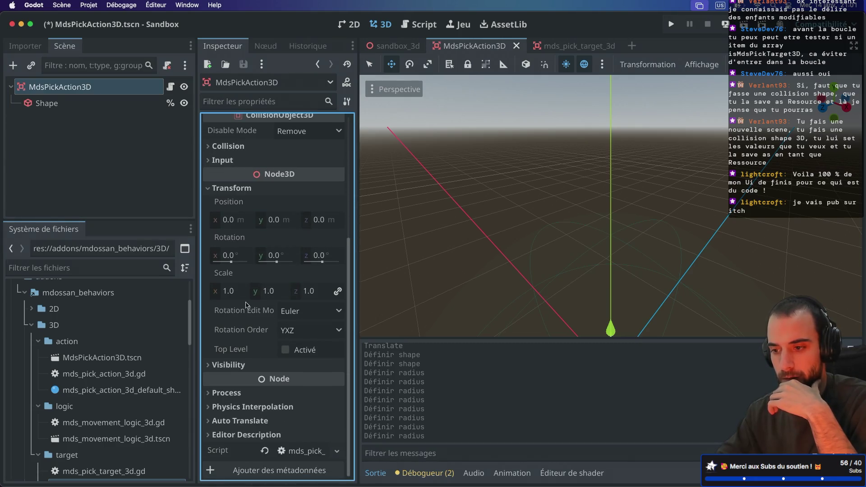
mouse_move(302, 241)
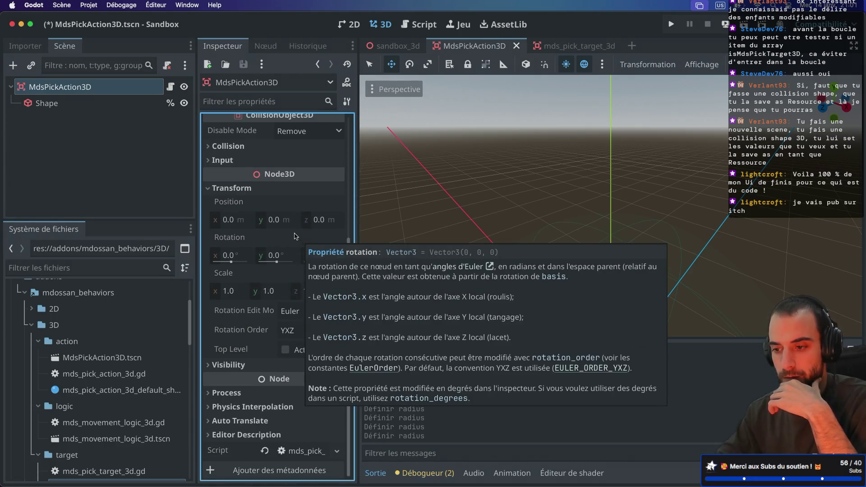
click(106, 105)
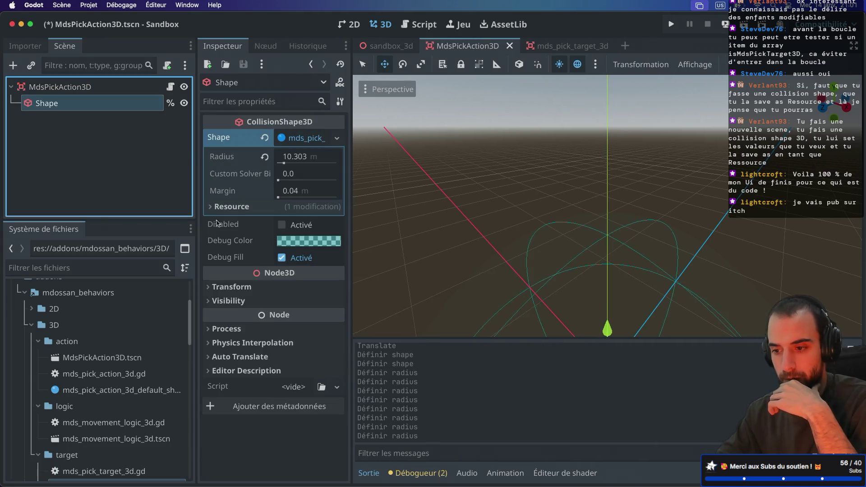
click(212, 287)
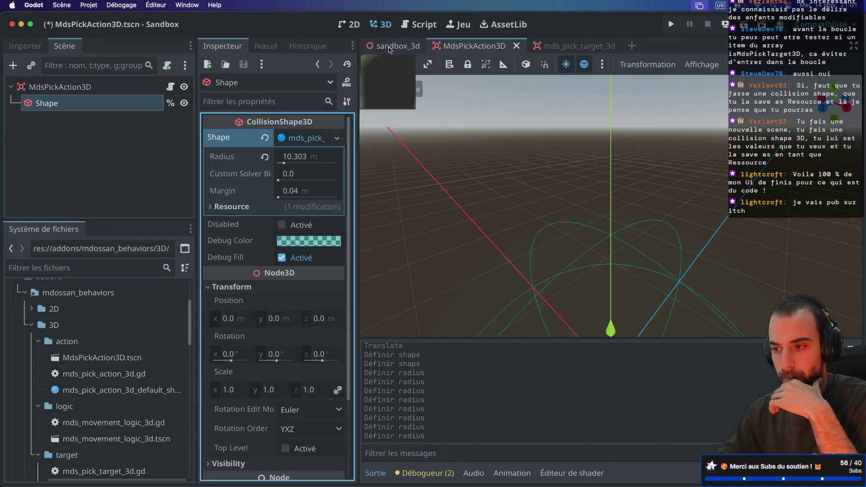
click(388, 47)
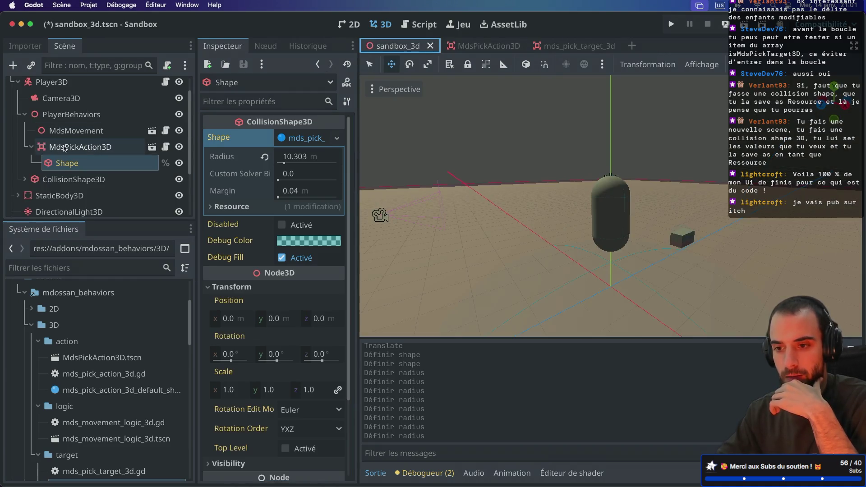
click(31, 147)
Step: Reset the PlayerBehaviors node's position back to the origin
click(70, 115)
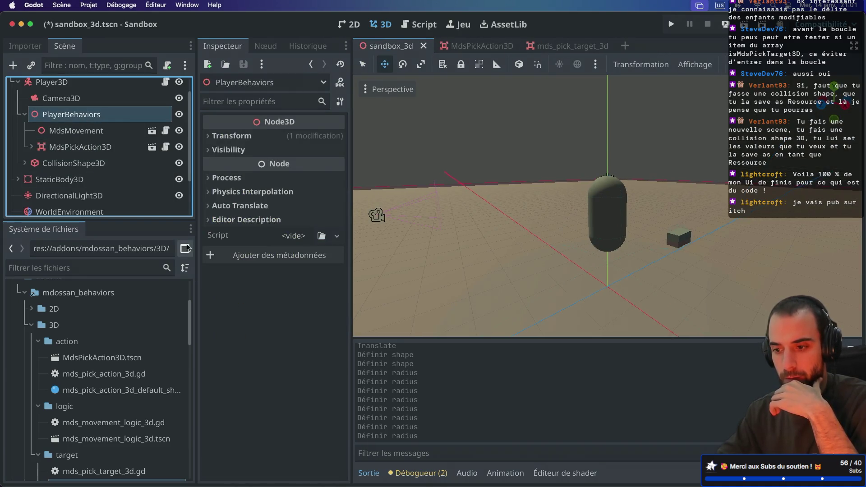
click(231, 136)
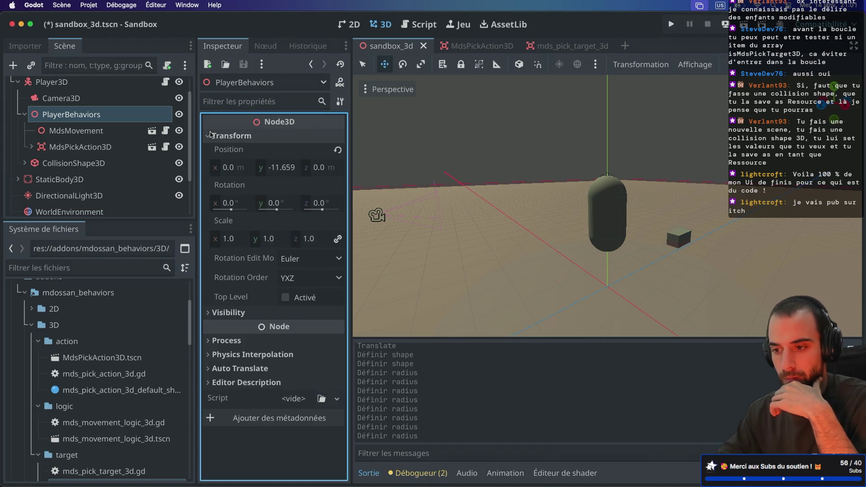
click(338, 151)
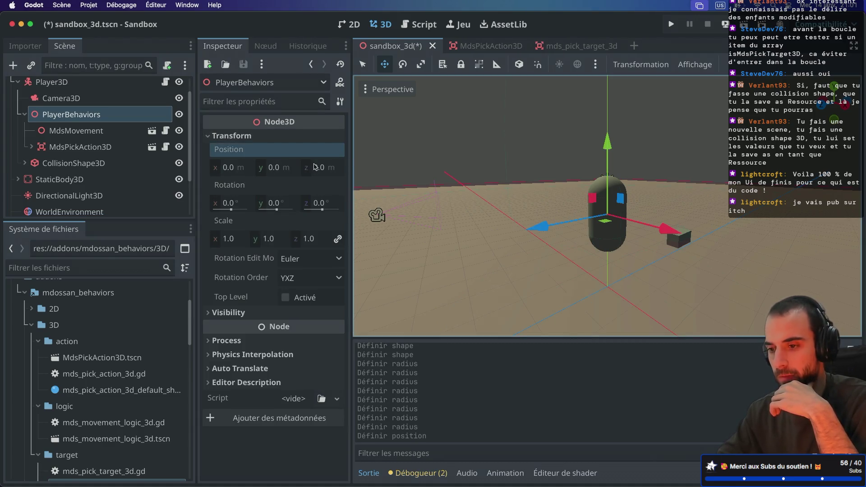
Step: Clear the MdsPickAction3D node's own Shape property and reveal its Shape child node
click(99, 129)
key(Down)
key(Up)
key(Up)
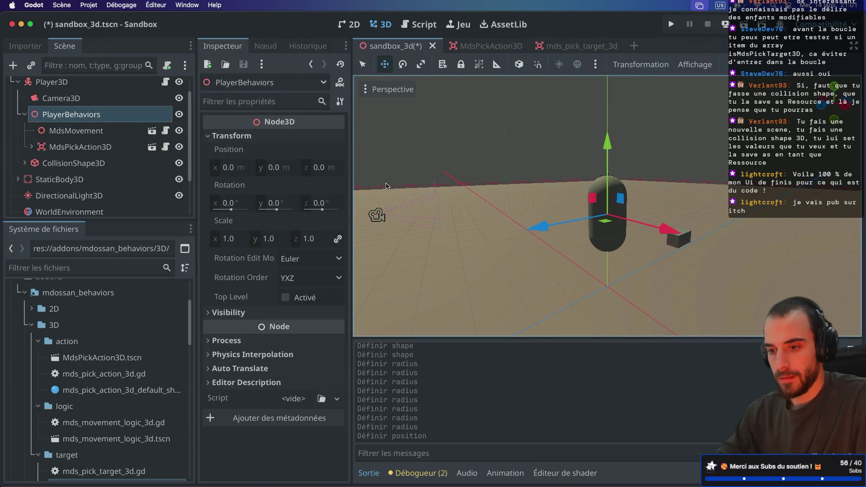
click(107, 145)
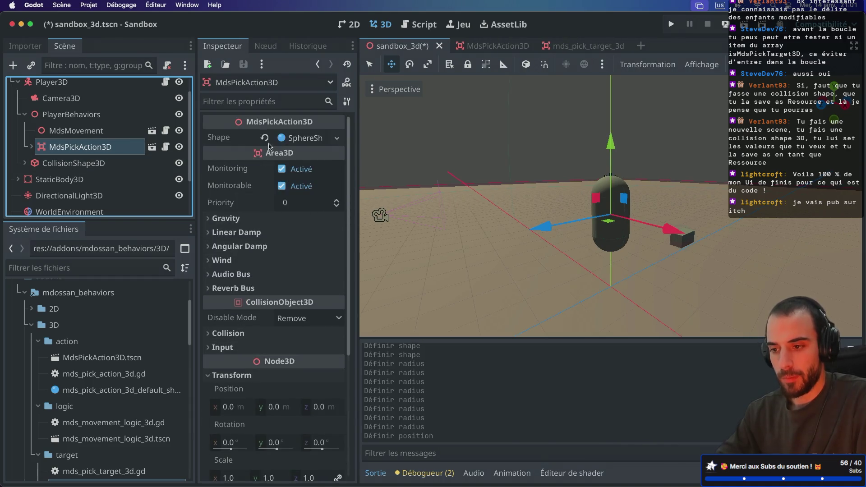
click(285, 141)
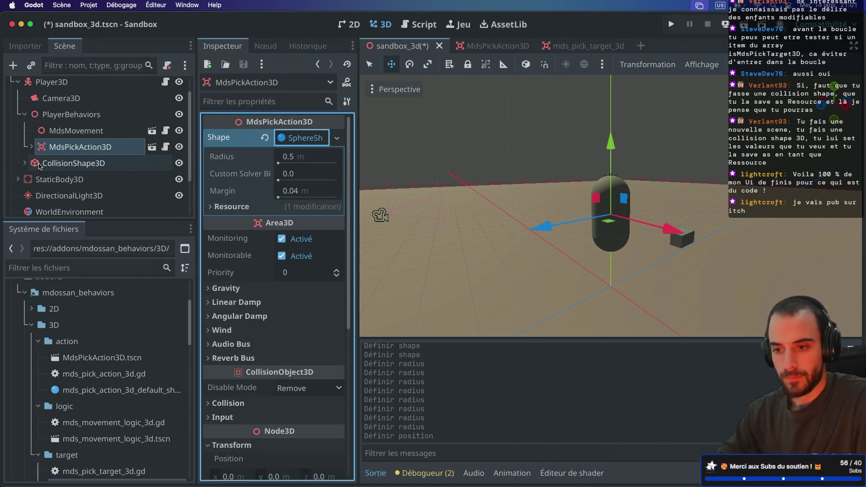
click(32, 147)
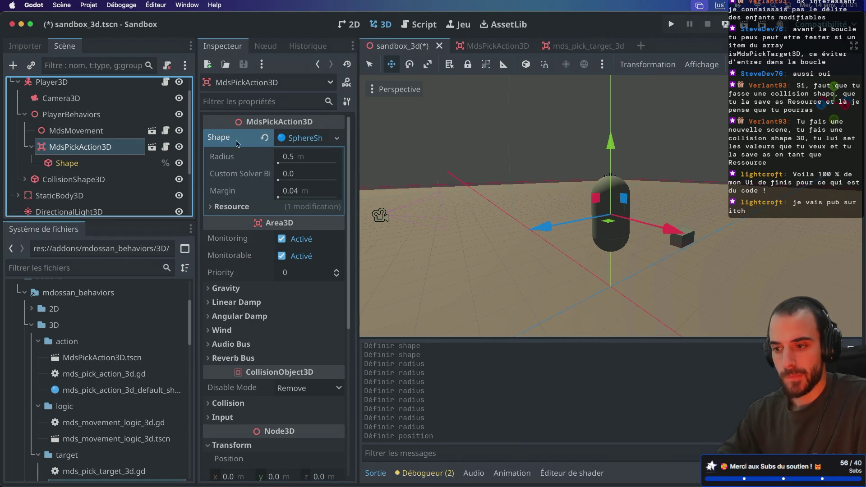
mouse_move(280, 161)
mouse_down()
mouse_move(303, 162)
mouse_move(293, 164)
mouse_up()
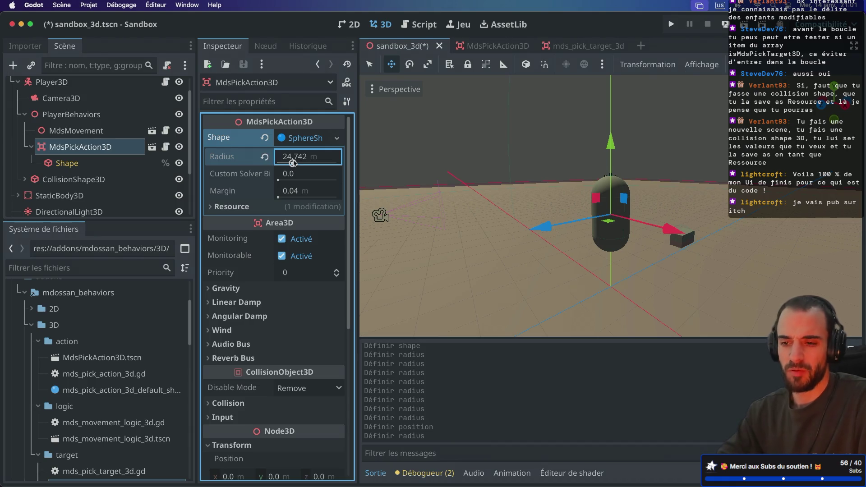
click(265, 138)
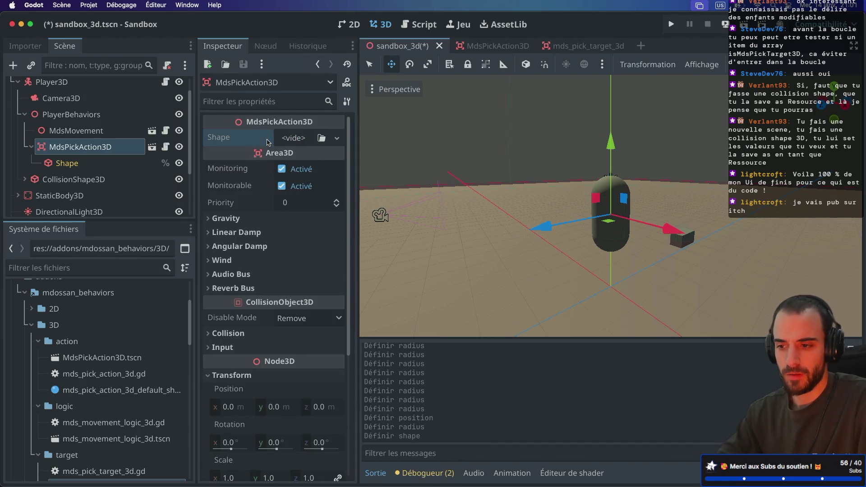
Step: Set the Shape node's sphere radius to 3 m, then save and run the scene
click(103, 164)
click(296, 157)
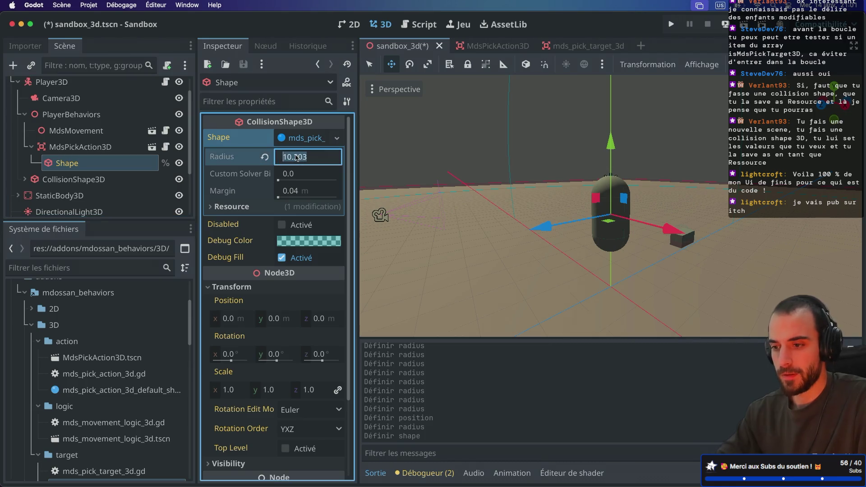
text(3)
key(Return)
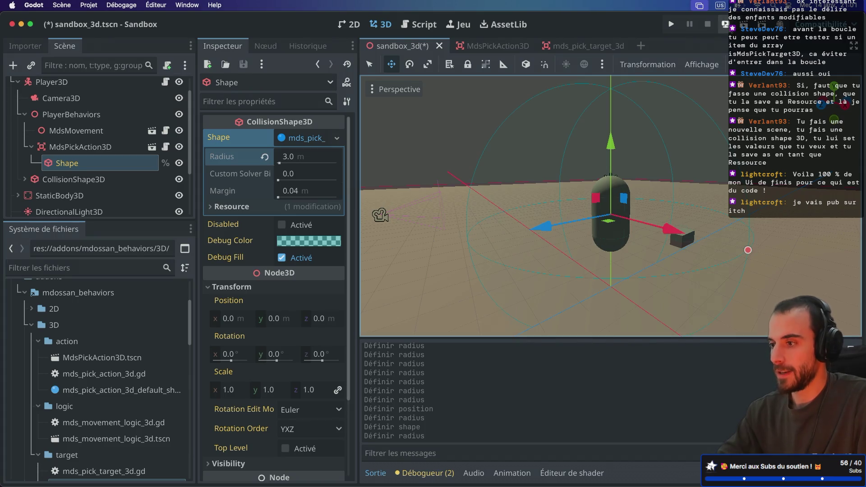
click(743, 30)
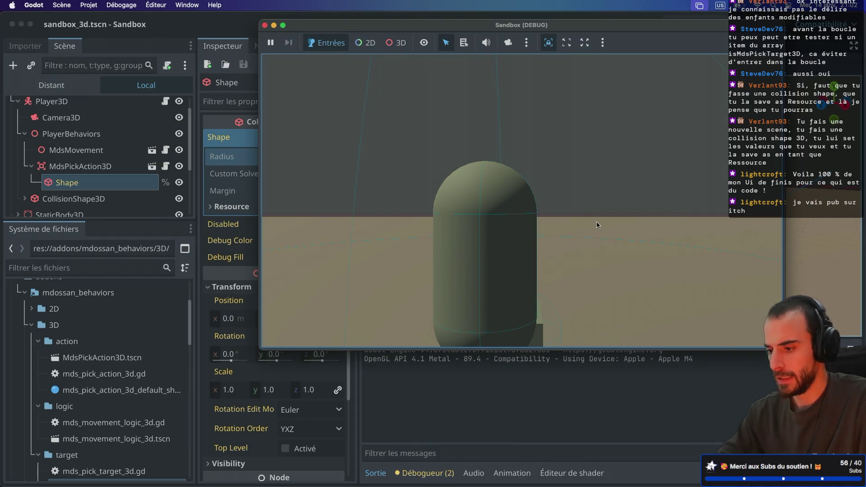
Step: Stop the running Sandbox game and open the mds_pick_target_3d scene
click(265, 25)
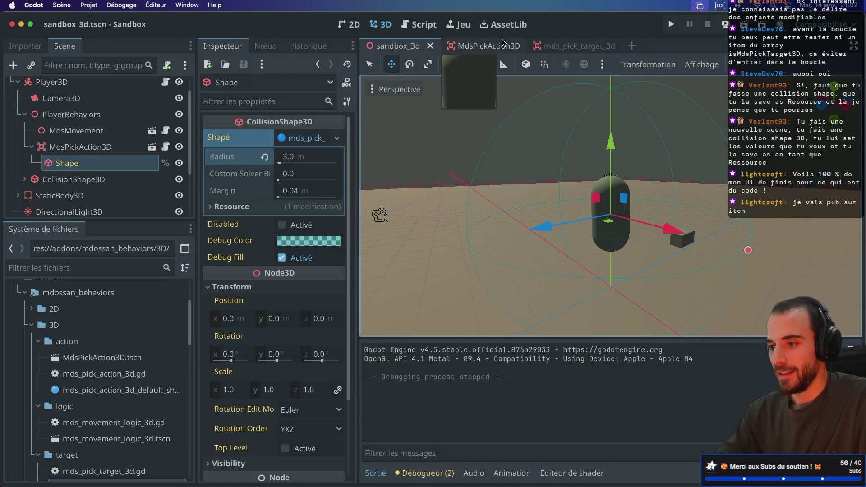
click(482, 46)
click(578, 45)
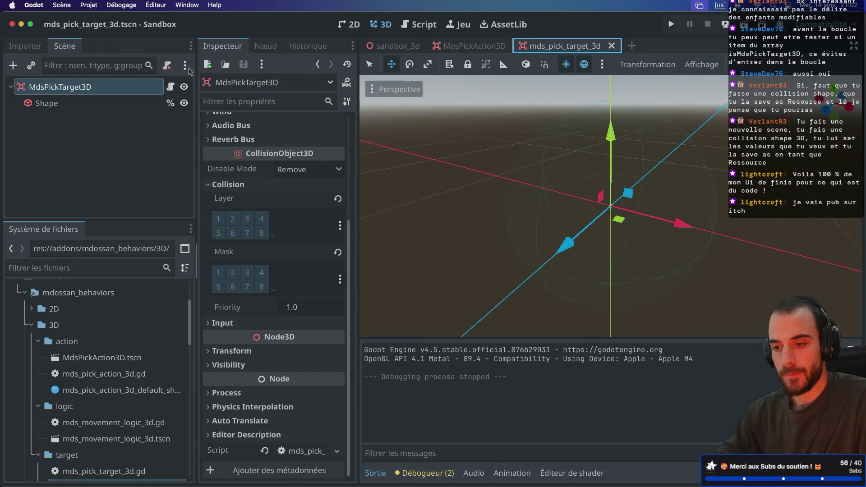
Step: Open mds_pick_action_3d.gd in a full-width script editor
click(171, 87)
key(ctrl+super+d)
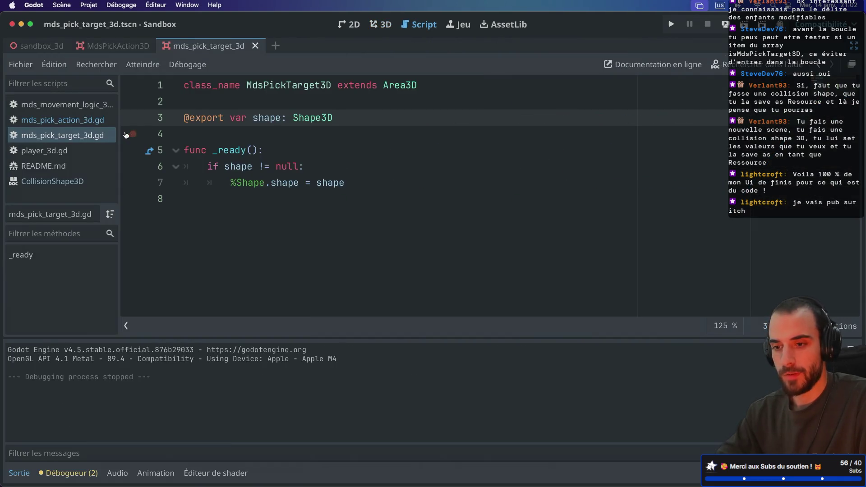
click(78, 121)
scroll(386, 222, down, 1)
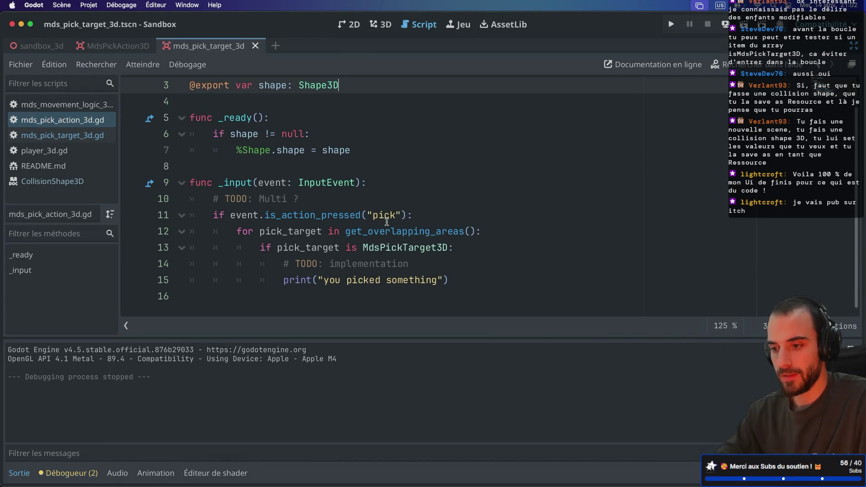
Step: Retype the event.is_action_pressed call on line 11 using autocomplete
mouse_move(306, 215)
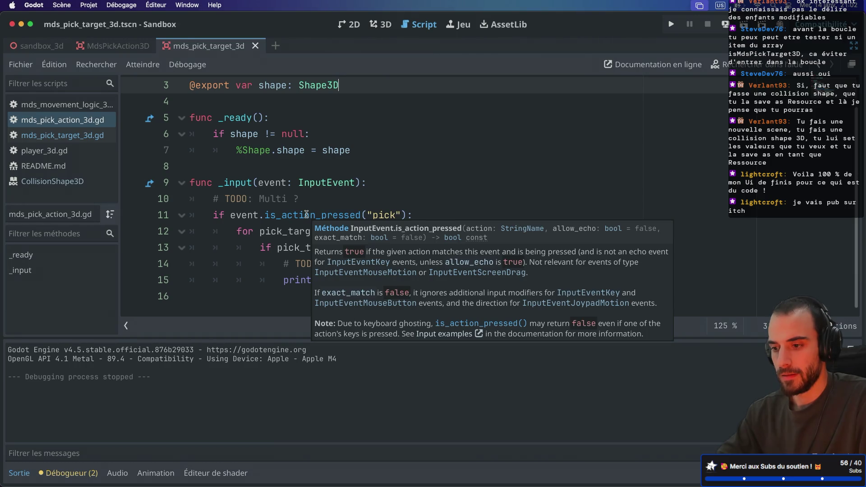
double_click(307, 214)
key(BackSpace)
text(is_ac)
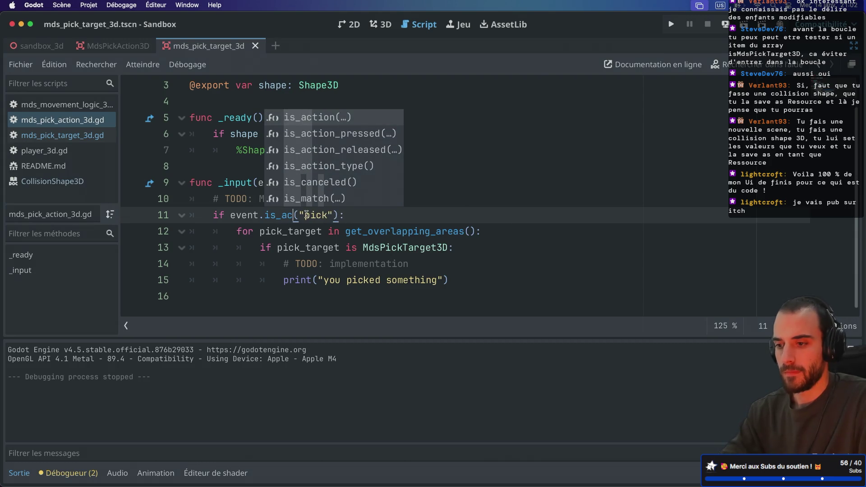
text(tion_)
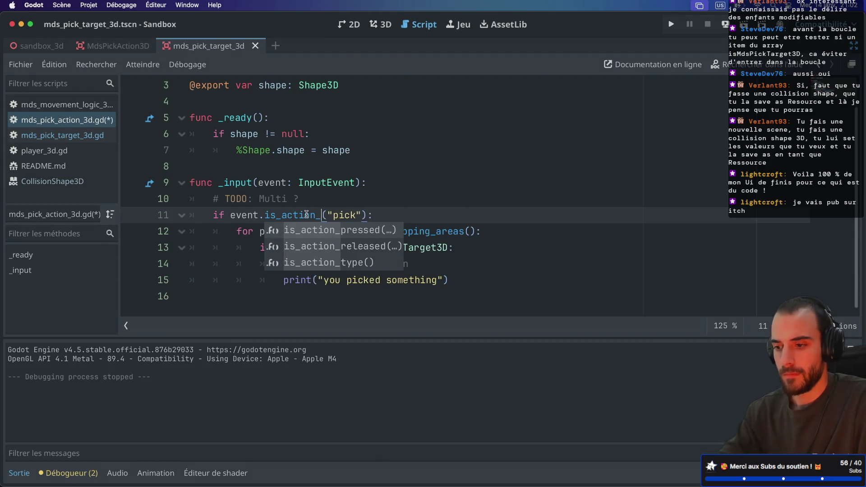
key(Return)
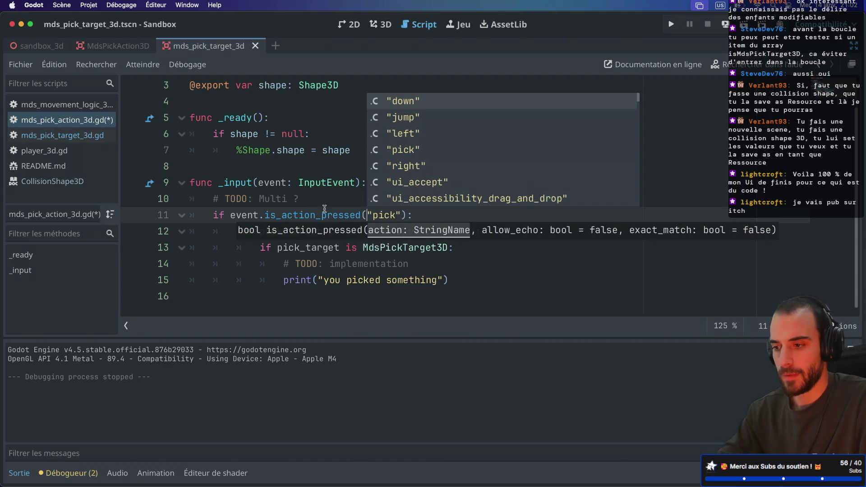
key(Escape)
Step: Bring up the documentation for get_overlapping_areas from the script
click(333, 183)
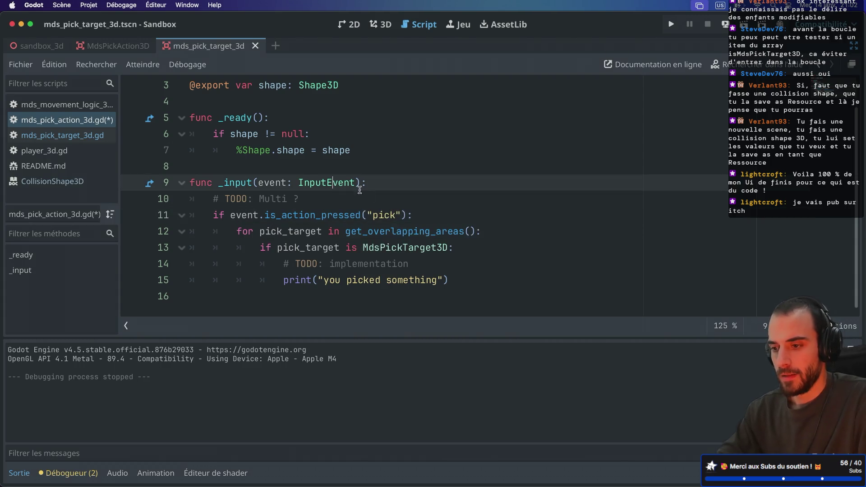
double_click(284, 232)
click(392, 235)
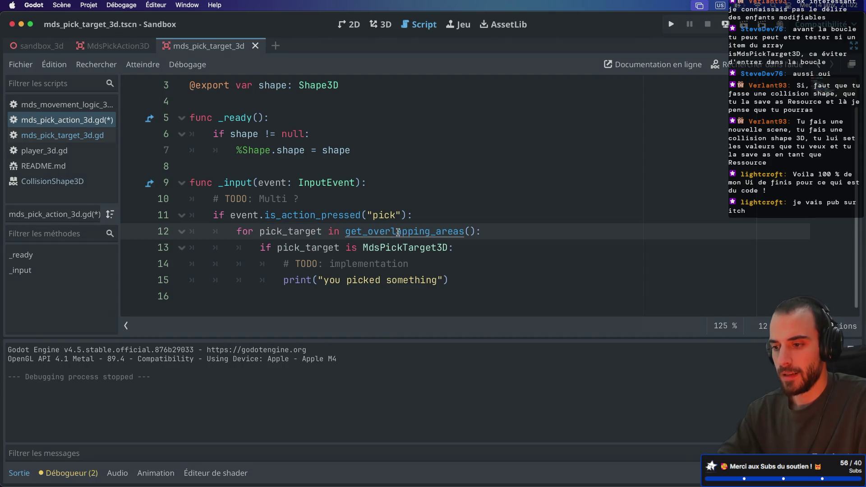
super+click(393, 235)
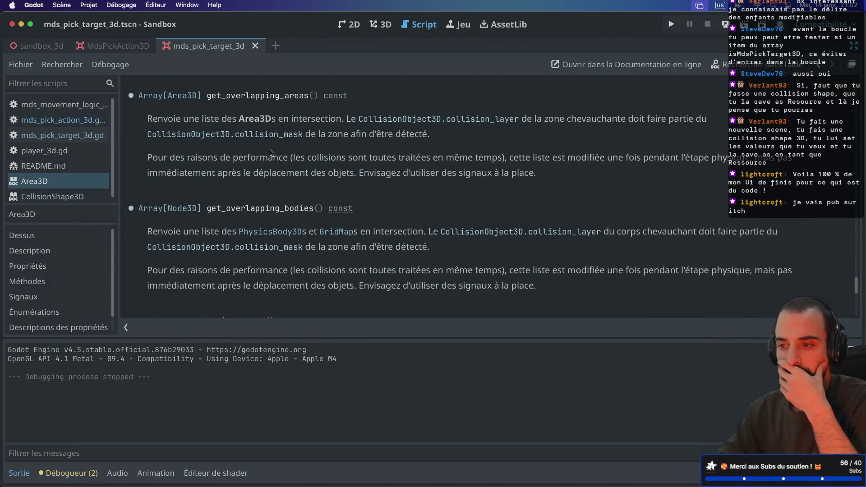
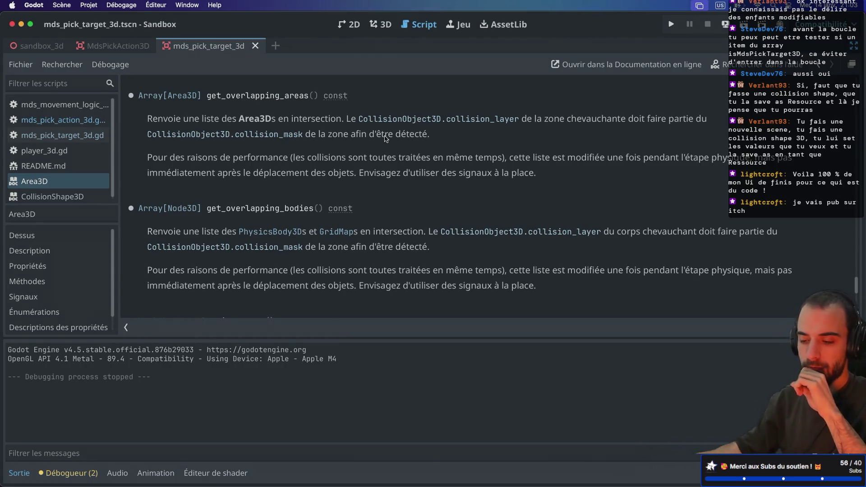
Step: Add print("pick action") under the pick check in the pick action script and save it
scroll(386, 139, down, 2)
scroll(385, 138, up, 2)
scroll(386, 138, up, 2)
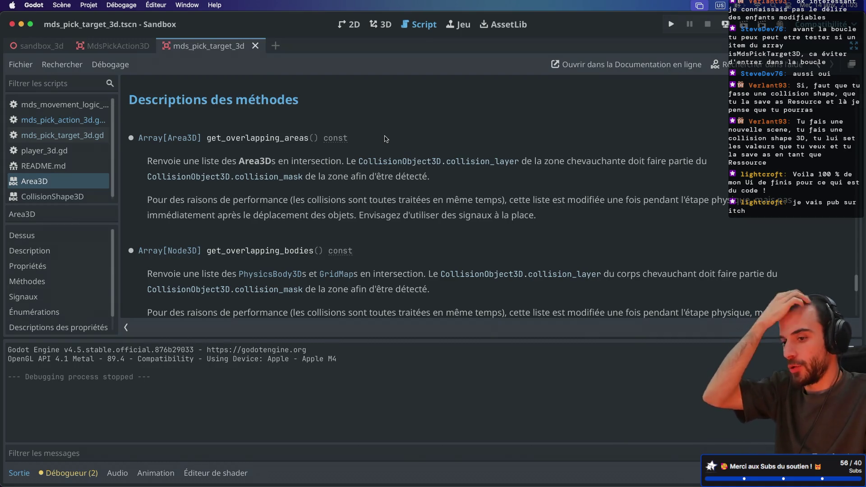
key(super+w)
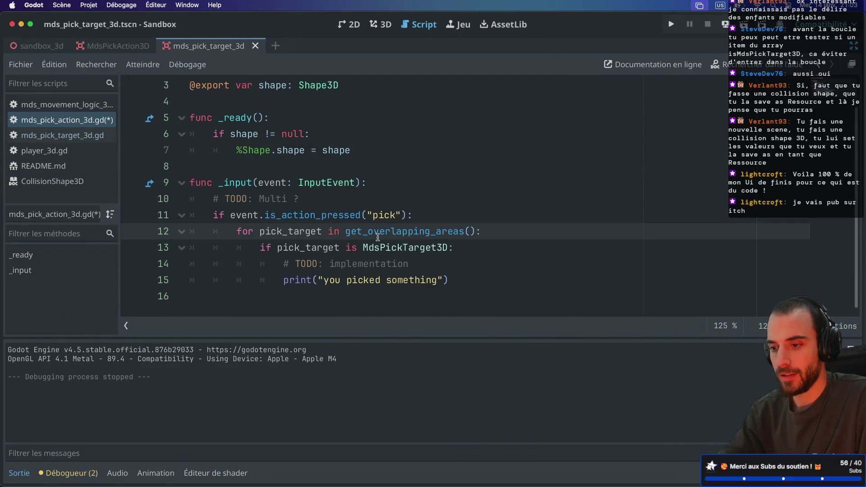
mouse_move(378, 238)
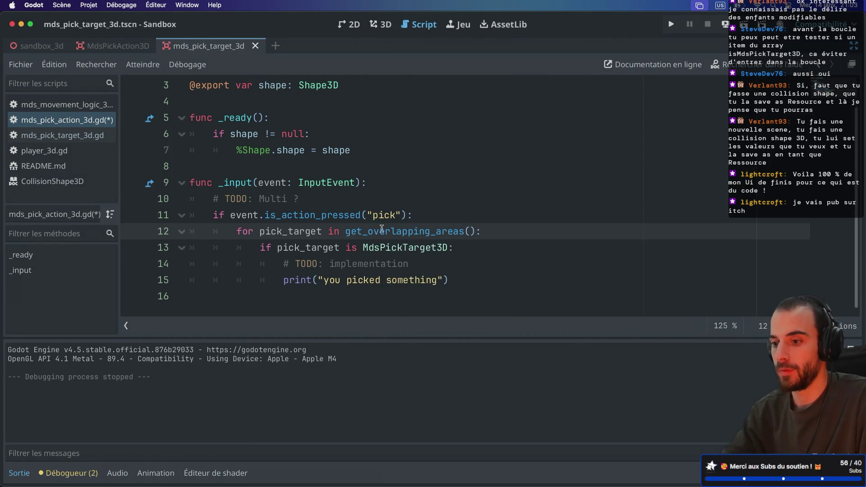
double_click(374, 249)
click(448, 203)
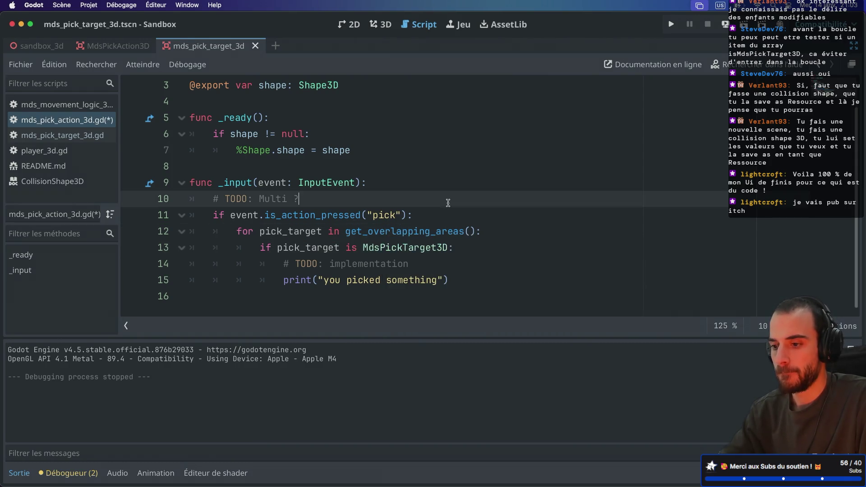
double_click(334, 215)
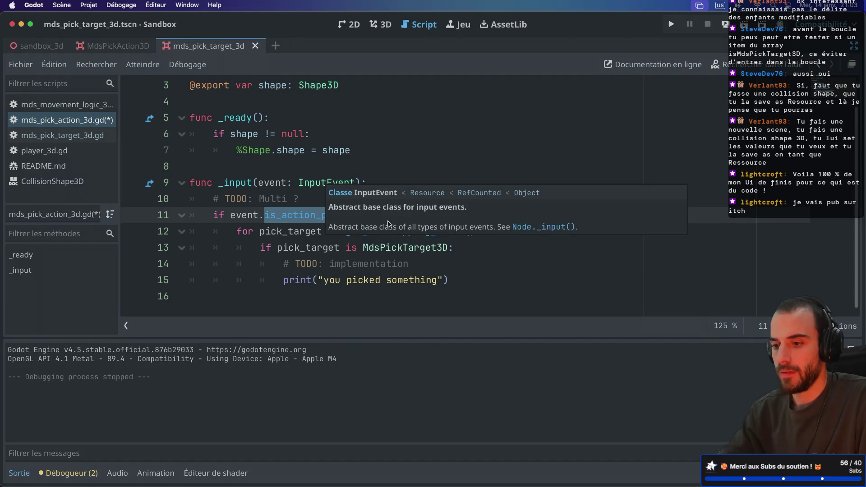
click(419, 217)
key(Return)
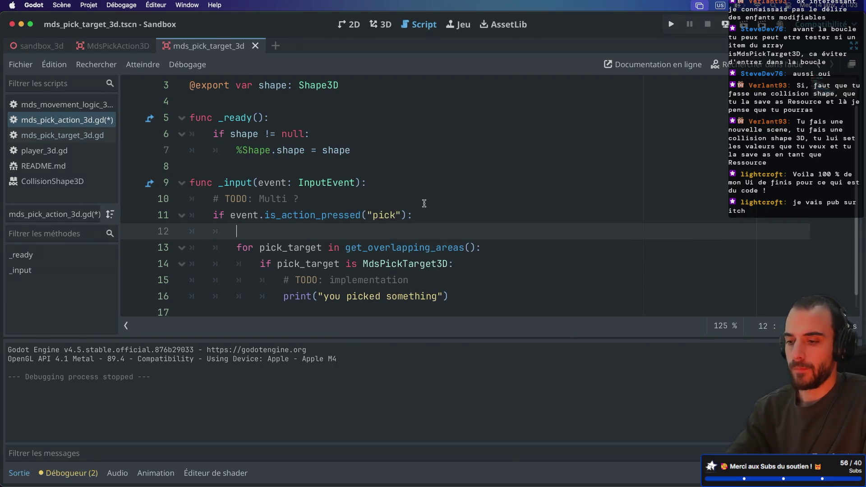
text(print(")
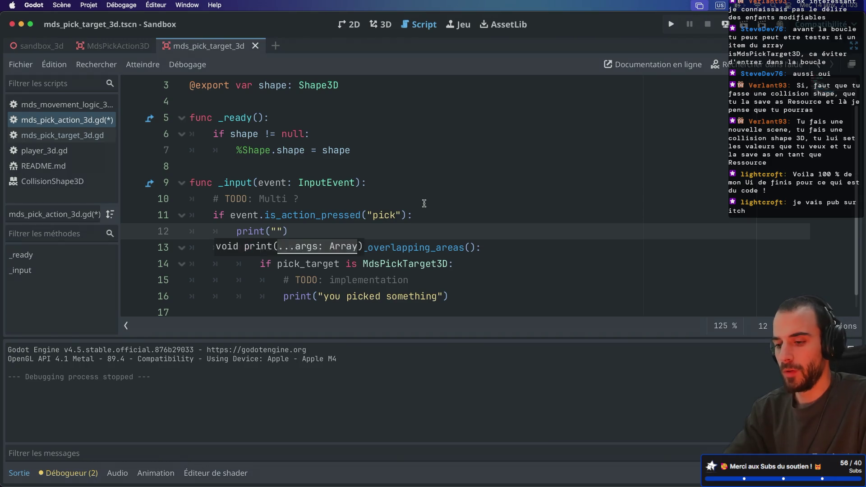
text(pick action)
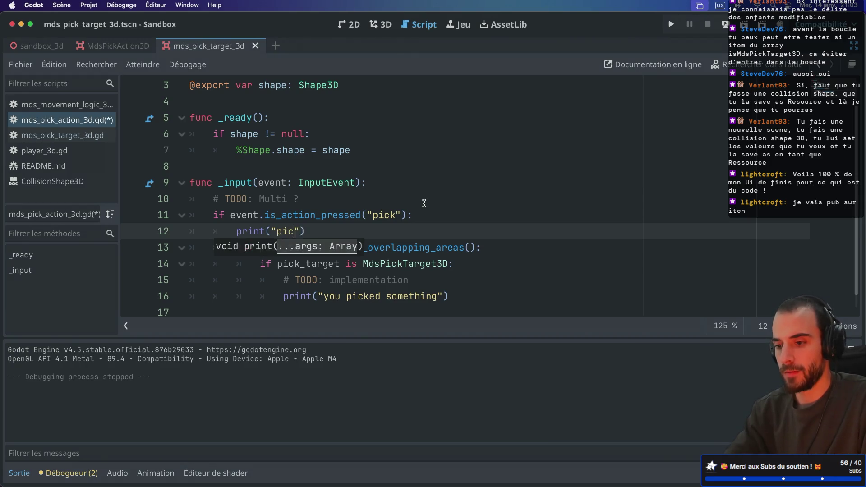
key(super+s)
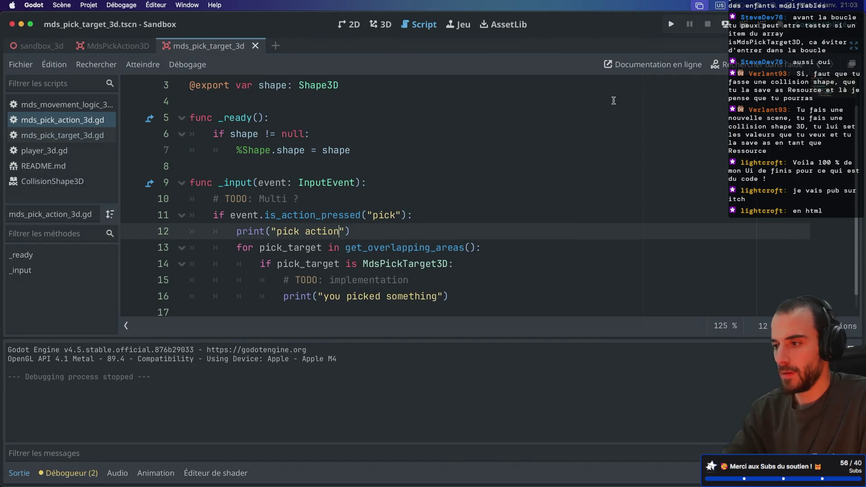
Step: Run the sandbox_3d scene, pick twice to log 'pick action', then close the game
click(38, 46)
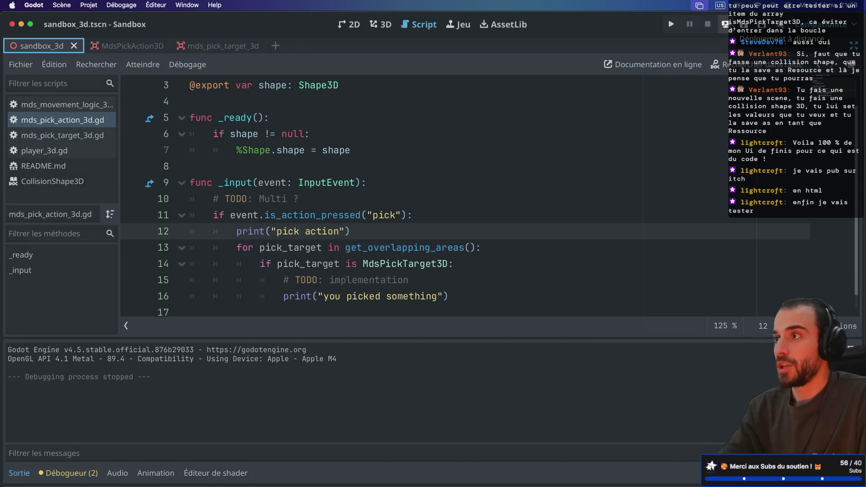
click(671, 24)
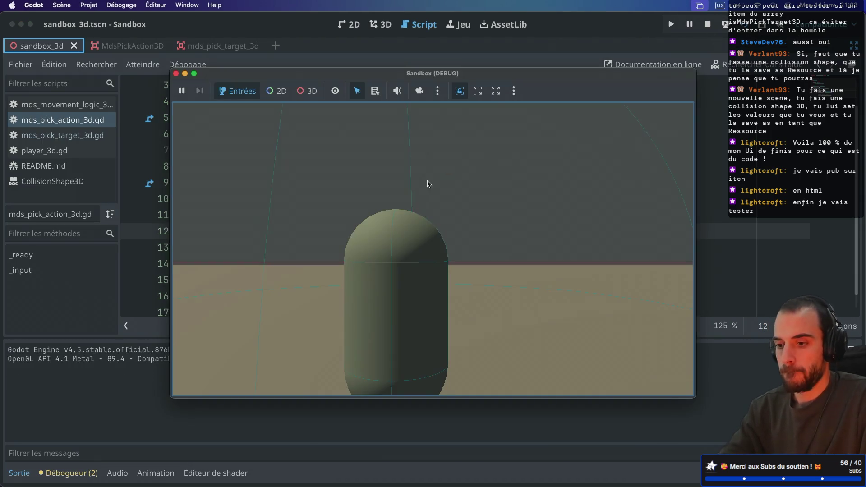
click(416, 197)
click(415, 196)
click(415, 197)
click(415, 196)
click(415, 196)
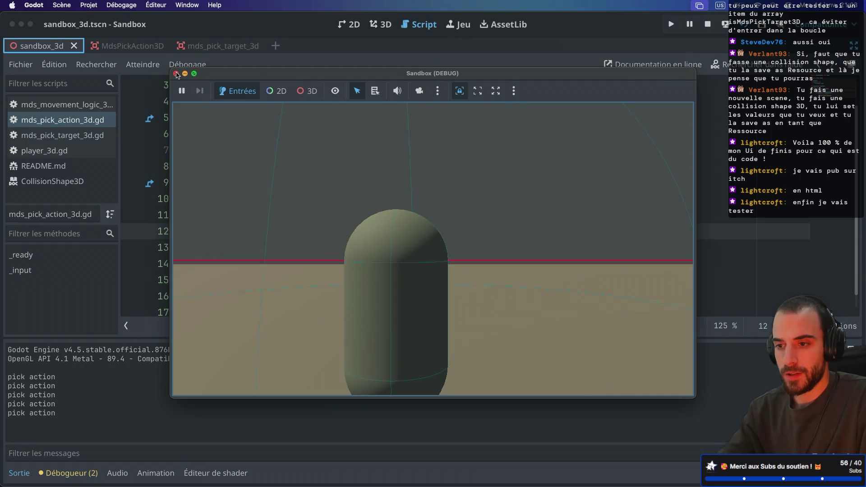
click(176, 73)
scroll(375, 263, down, 1)
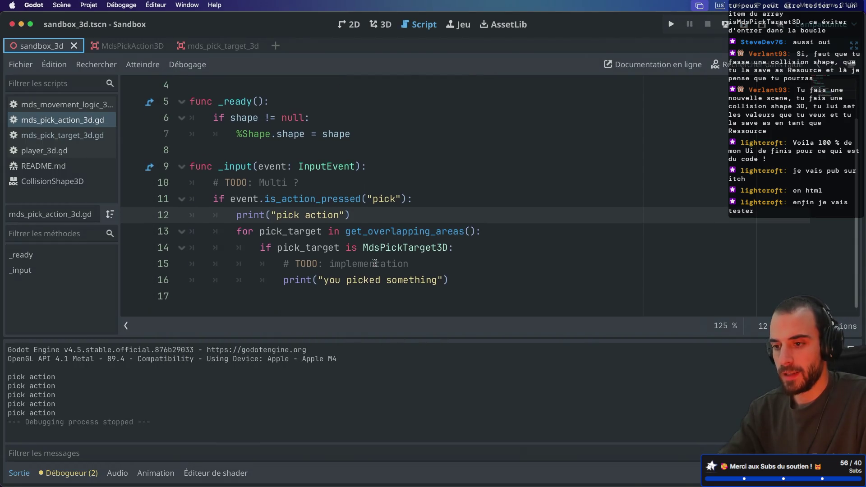
scroll(375, 263, up, 3)
scroll(375, 263, down, 3)
Step: Restore the side docks and open the MdsPickAction3D scene for editing
key(super+ctrl+d)
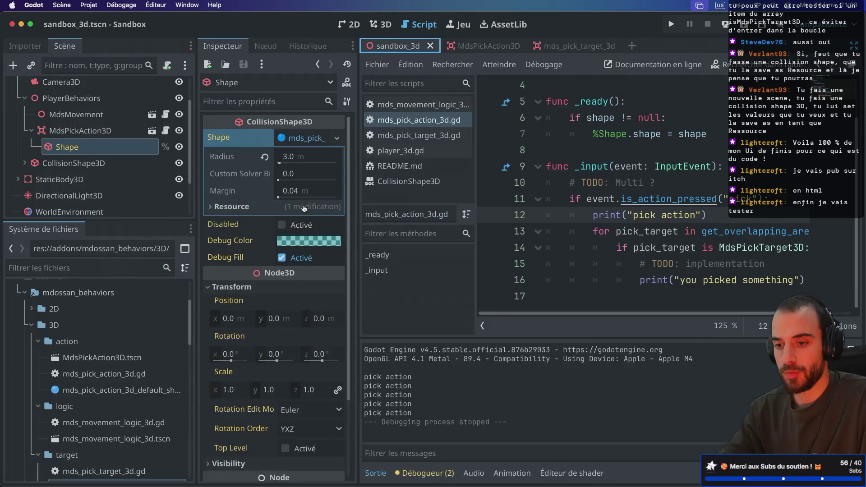
click(123, 133)
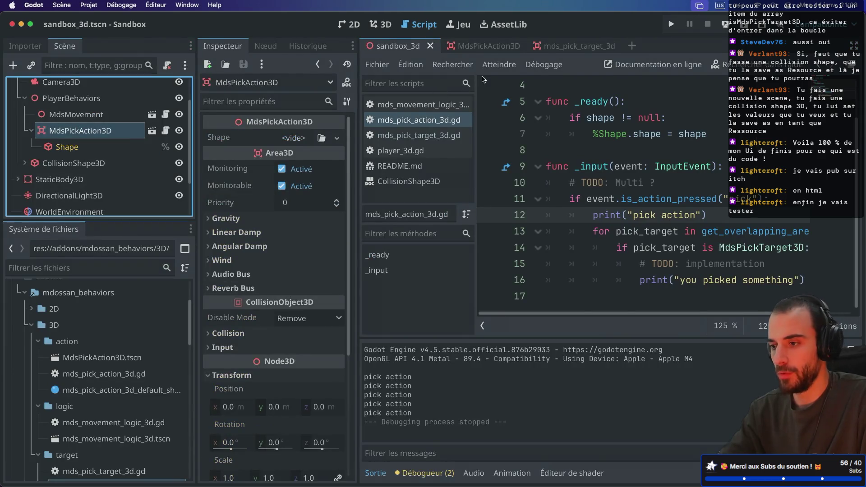
click(483, 46)
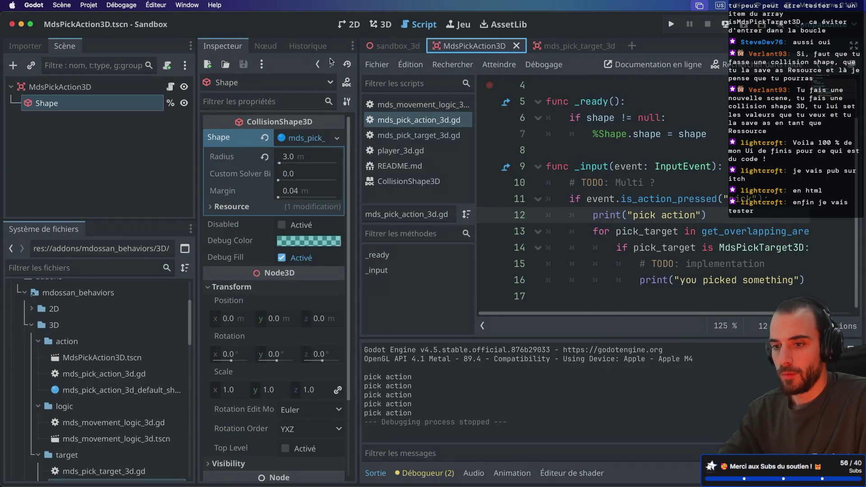
scroll(108, 361, down, 2)
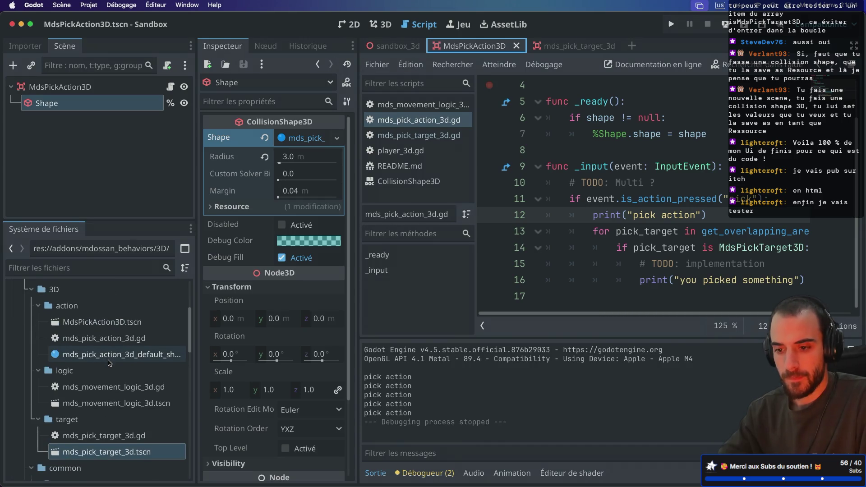
Step: Rename the MdsPickAction3D.tscn file to mds_pick_action_3d.tscn
click(97, 322)
right_click(97, 322)
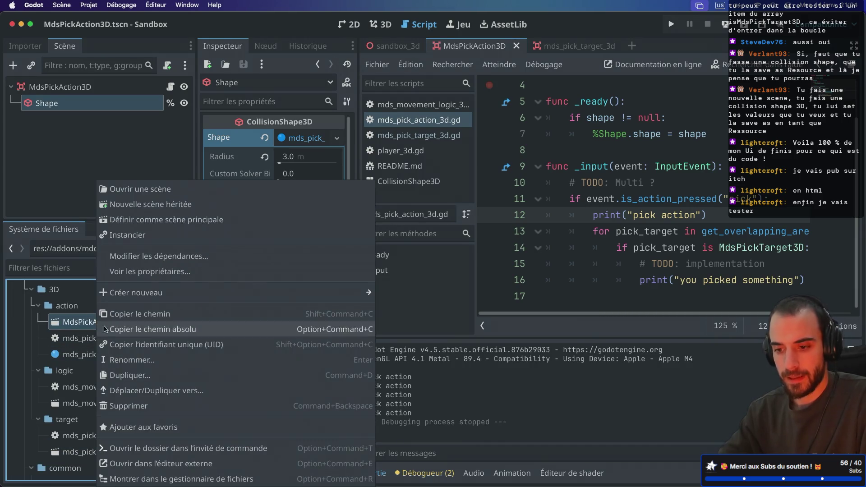
click(118, 359)
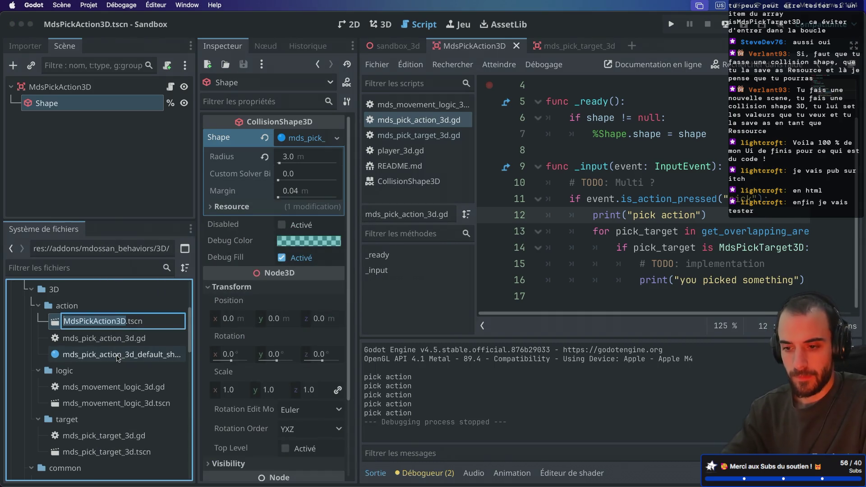
text(mds_pick_action_3d)
key(Return)
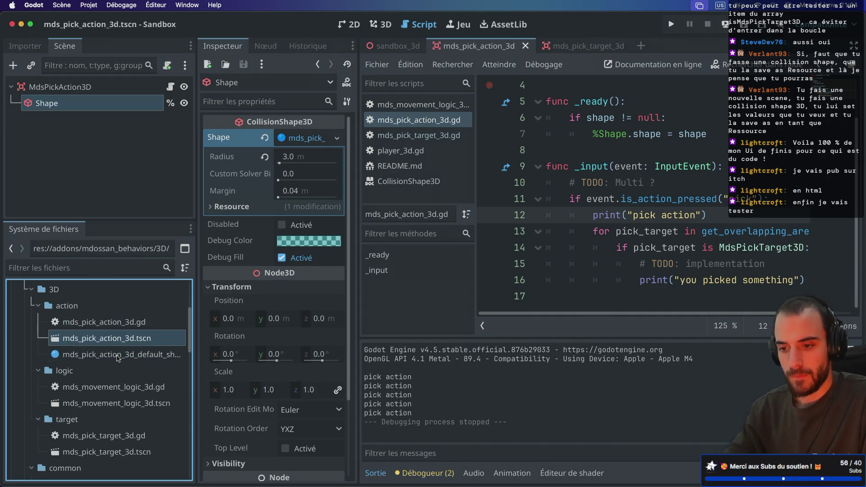
Step: Select the MdsPickAction3D root and expand its full 32-bit collision layer and mask grids
click(73, 85)
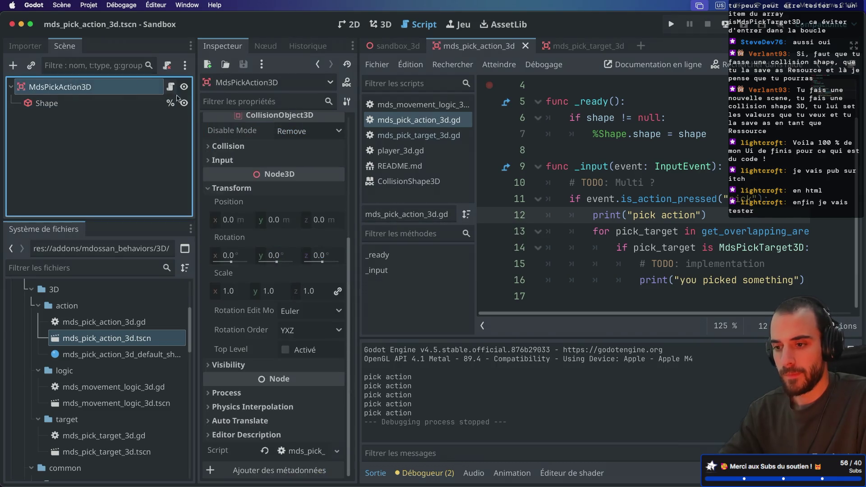
click(210, 188)
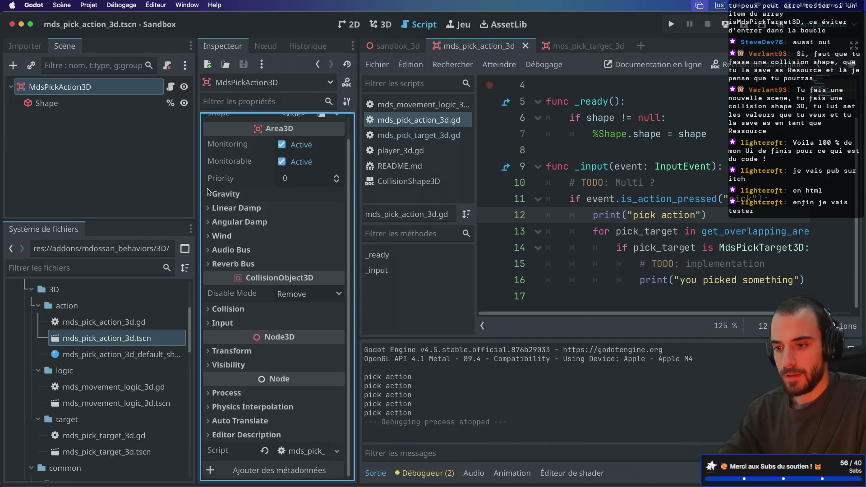
click(214, 310)
scroll(239, 288, down, 5)
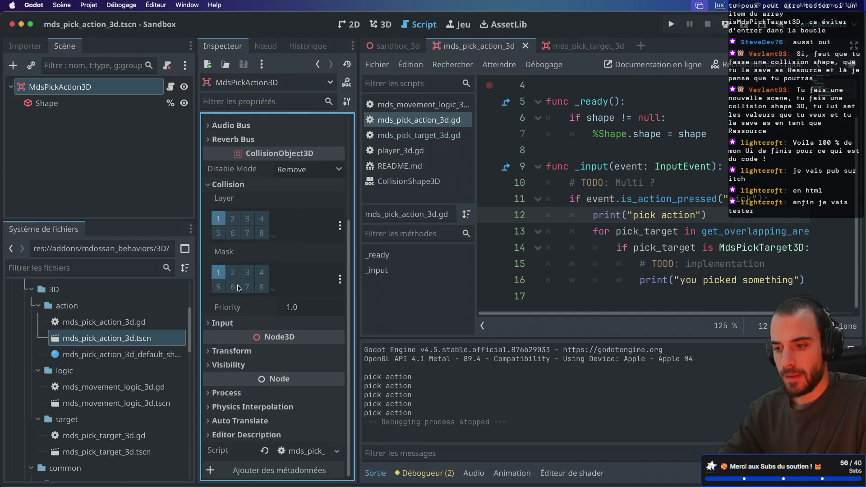
click(274, 238)
click(274, 382)
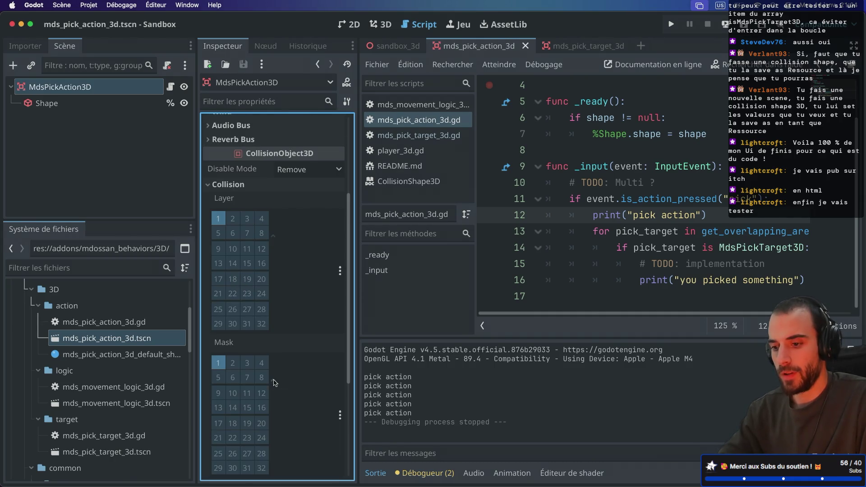
scroll(293, 324, down, 5)
scroll(292, 323, up, 5)
scroll(292, 323, down, 3)
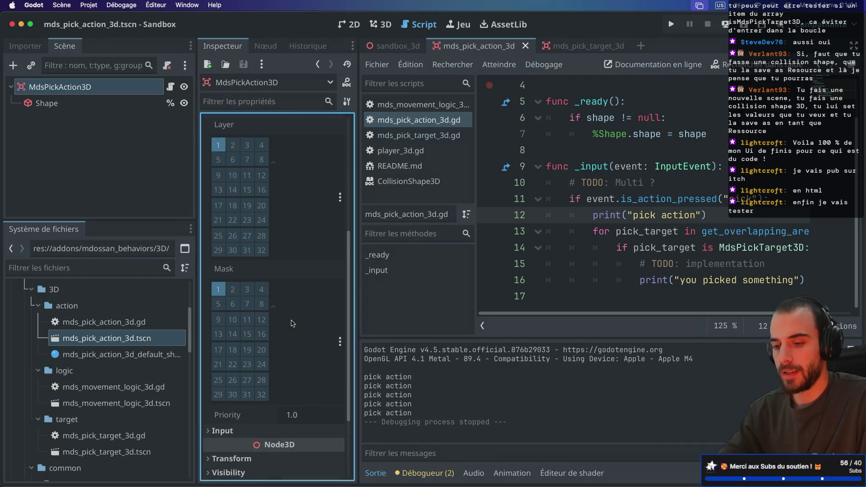
scroll(293, 324, up, 1)
mouse_move(276, 292)
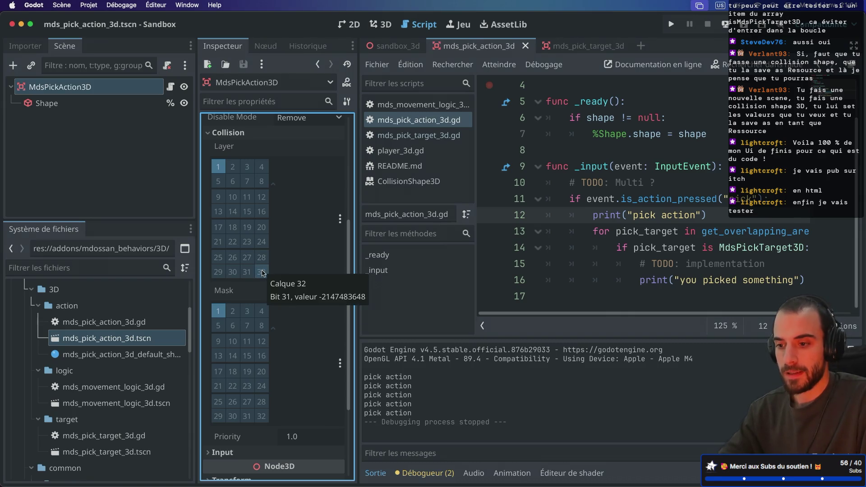
Step: Switch the area to collision layer 32 only and mask 31 only, then save
click(263, 272)
click(218, 166)
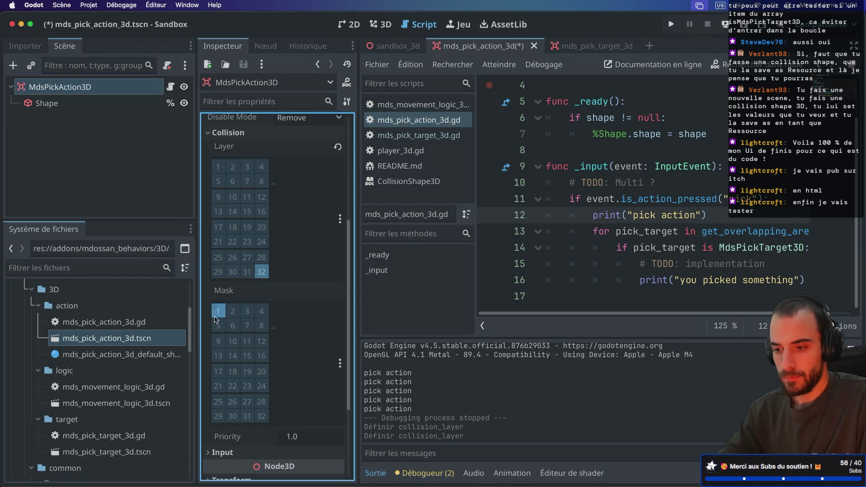
click(218, 312)
click(247, 416)
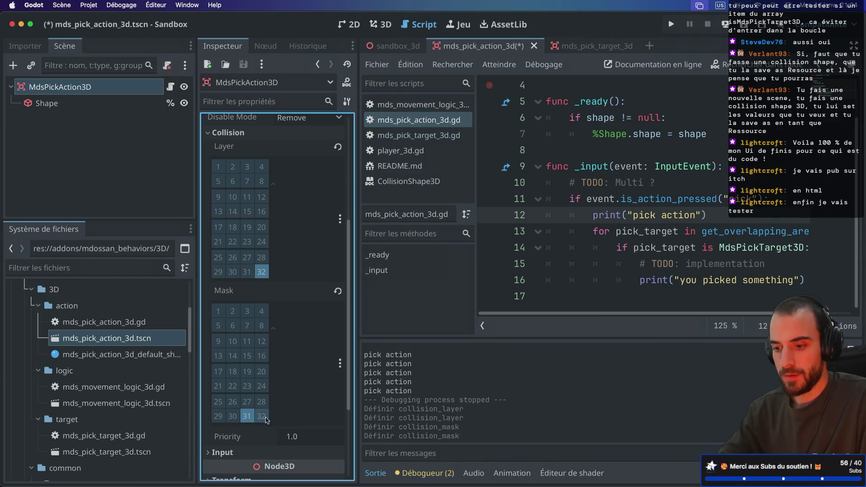
key(super+s)
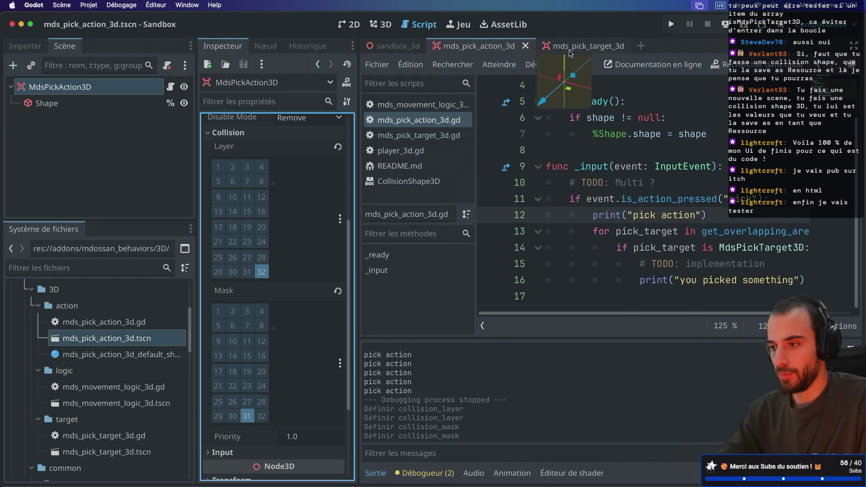
Step: In the pick target scene, enable collision layer 31 and mask 32, then save
click(575, 47)
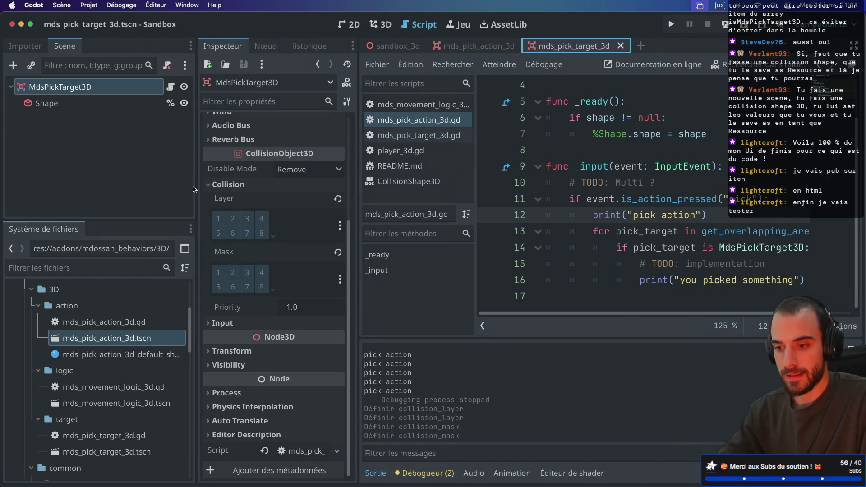
click(273, 235)
click(274, 379)
scroll(269, 338, down, 5)
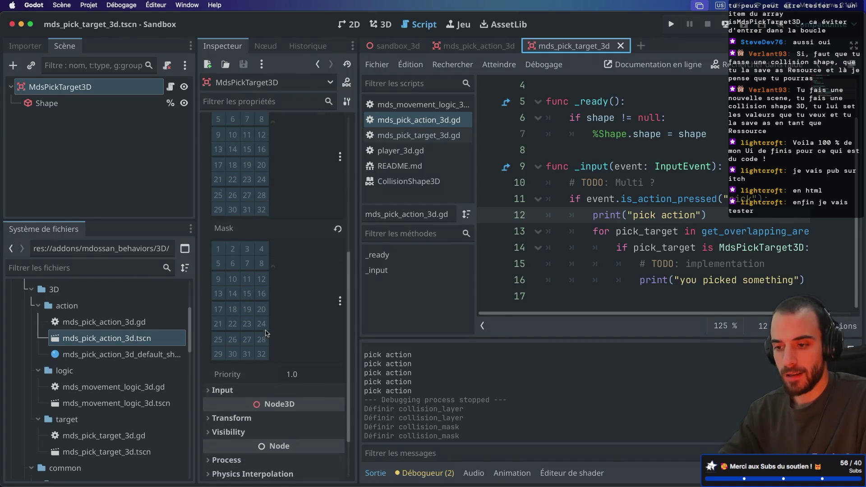
click(246, 169)
click(262, 312)
scroll(286, 259, up, 1)
scroll(284, 258, up, 3)
key(ctrl+s)
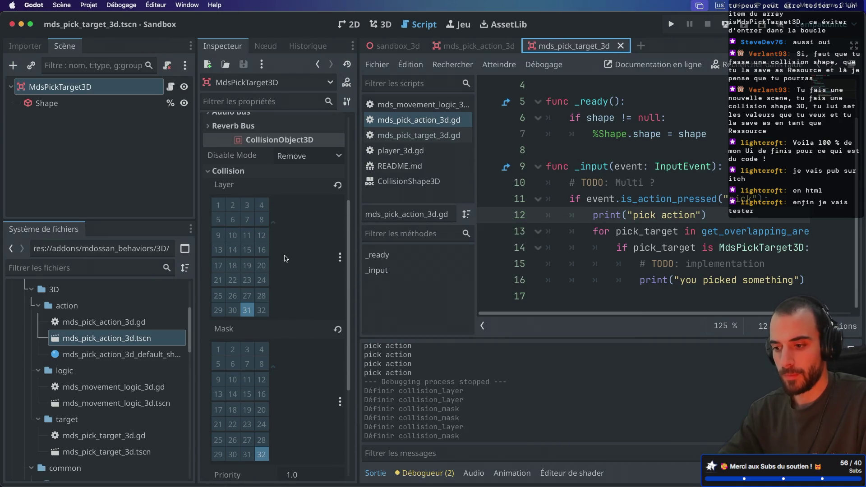
Step: Undo the change and re-enable mask bit 32 and layer bit 31 on the pick target
scroll(284, 258, down, 3)
scroll(284, 259, up, 3)
scroll(285, 258, up, 3)
scroll(284, 258, down, 5)
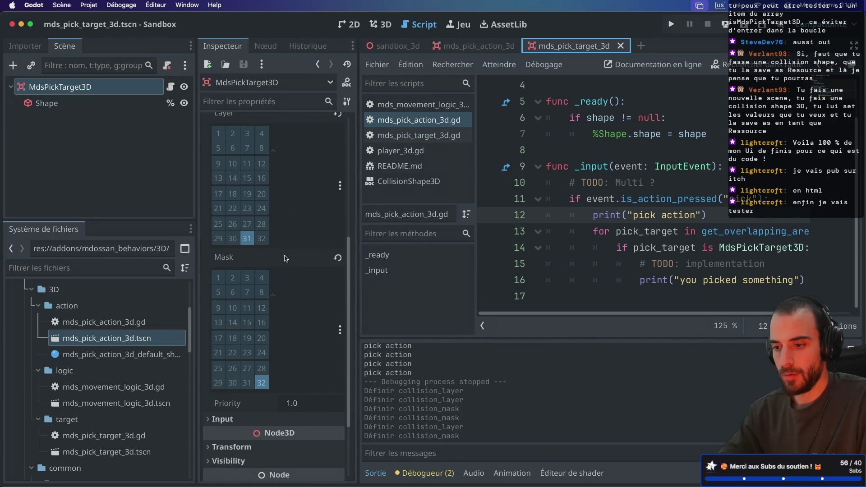
key(ctrl+z)
key(ctrl+z)
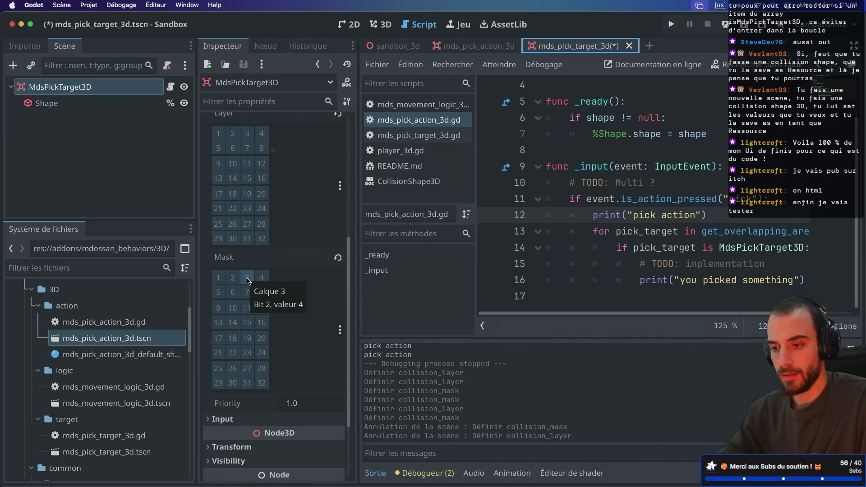
click(261, 383)
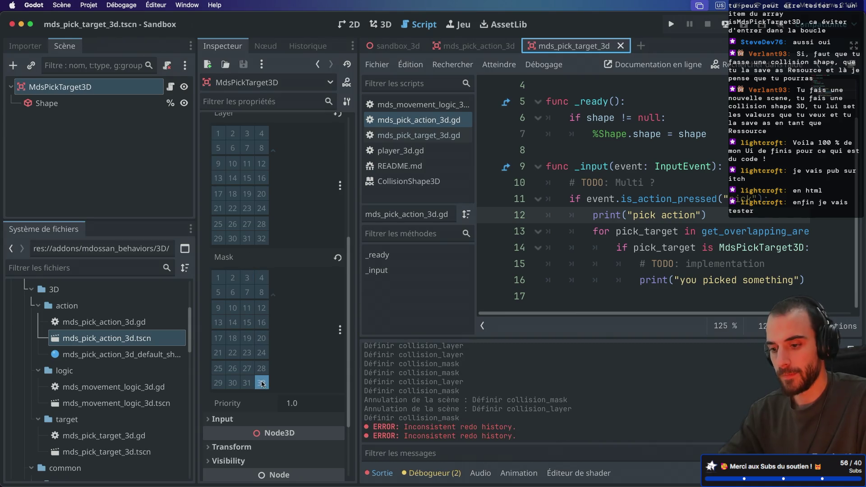
click(246, 239)
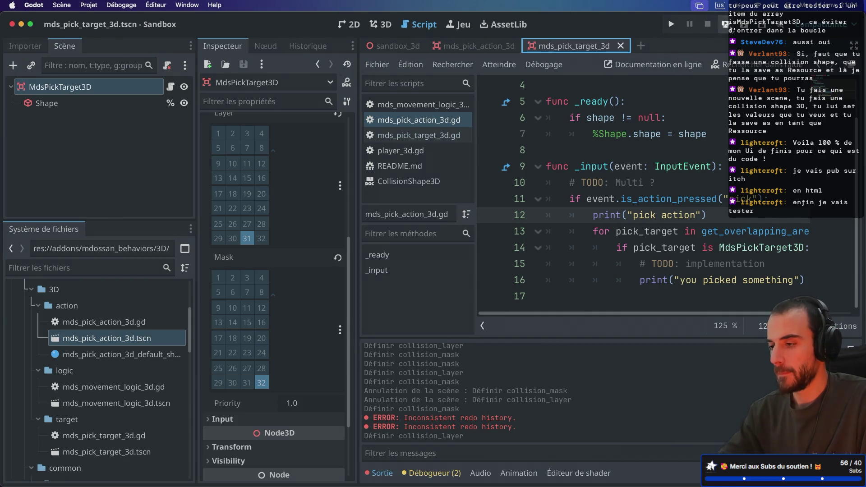
Step: Run sandbox_3d, press E near the cube to log 'you picked something', then close the game
key(super+r)
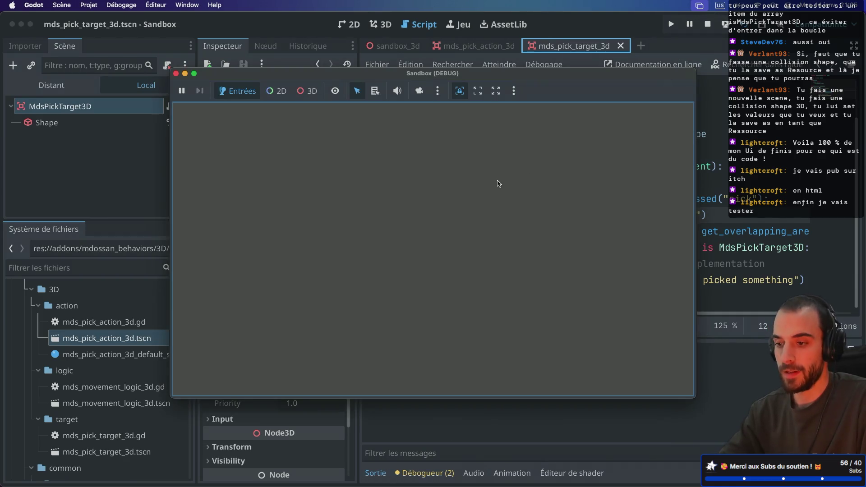
click(175, 73)
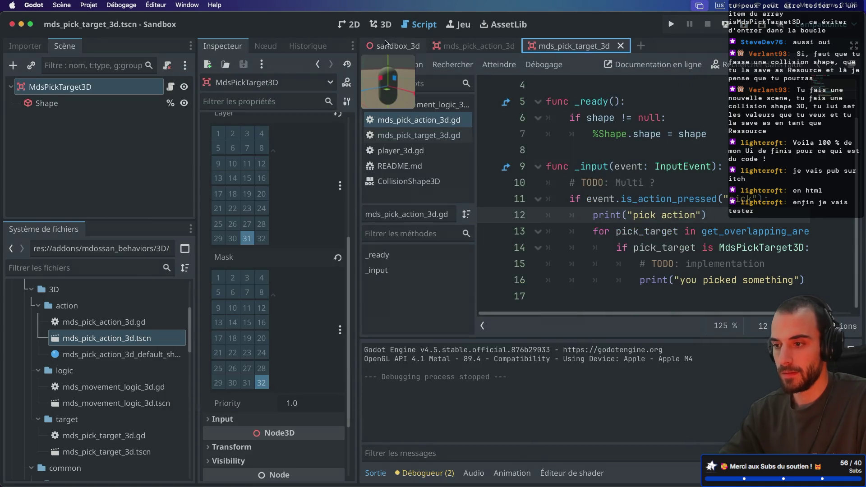
click(393, 46)
click(732, 24)
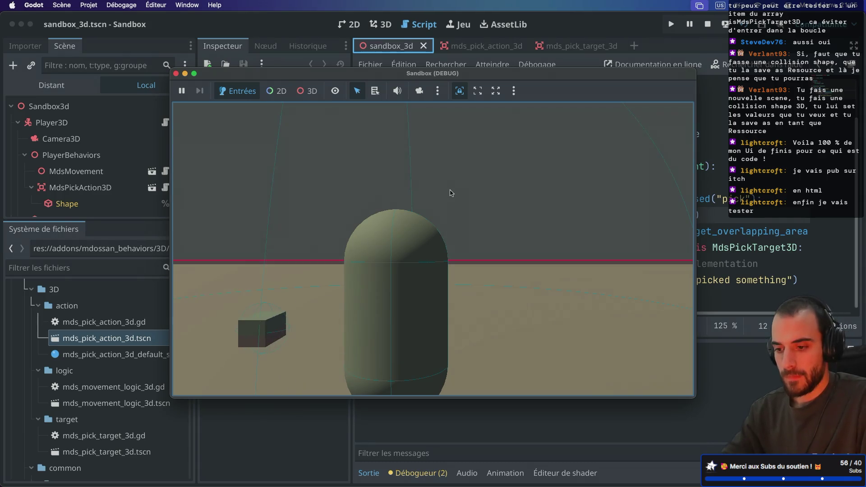
key(e)
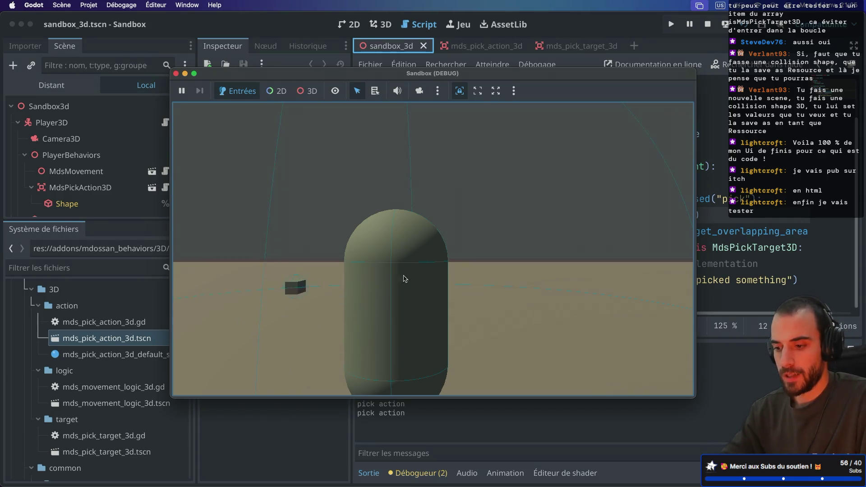
key(e)
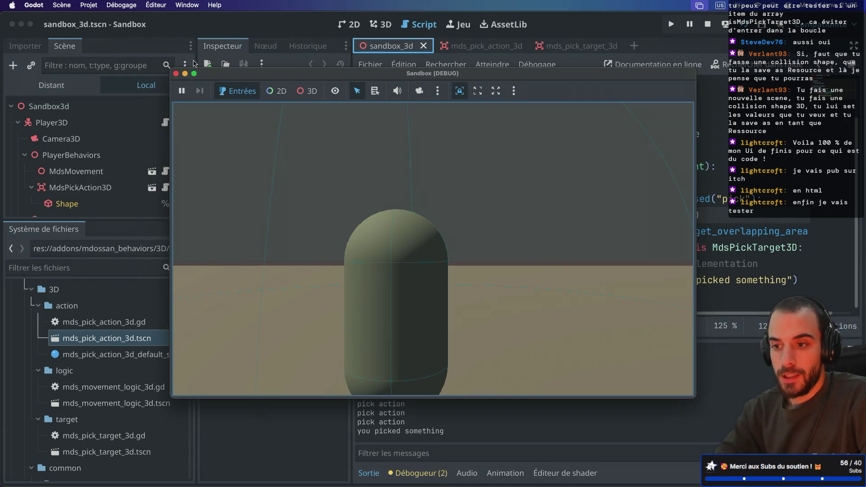
click(176, 74)
key(ctrl+super+d)
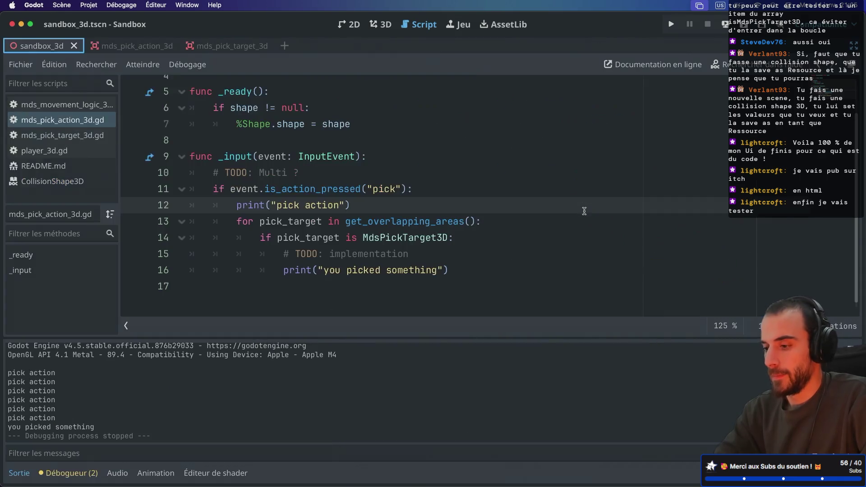
Step: Delete the '# TODO: implementation' line, save the script, and bring the side docks back
drag(442, 253, 478, 238)
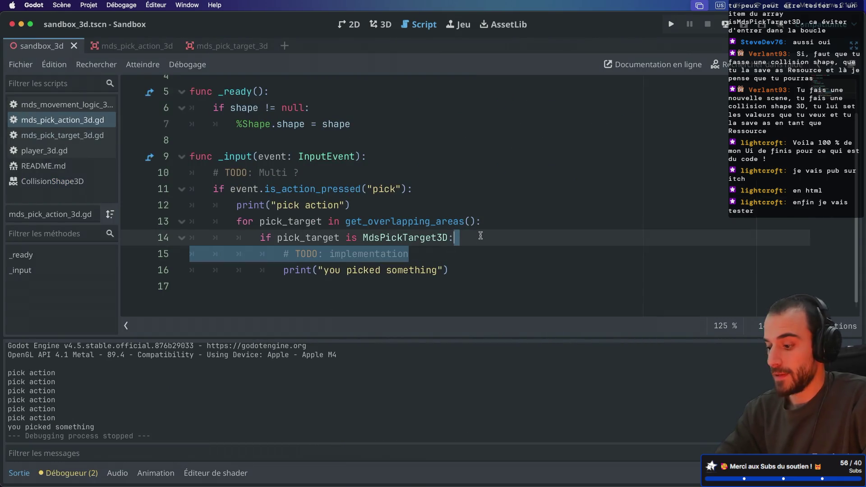
key(BackSpace)
key(ctrl+s)
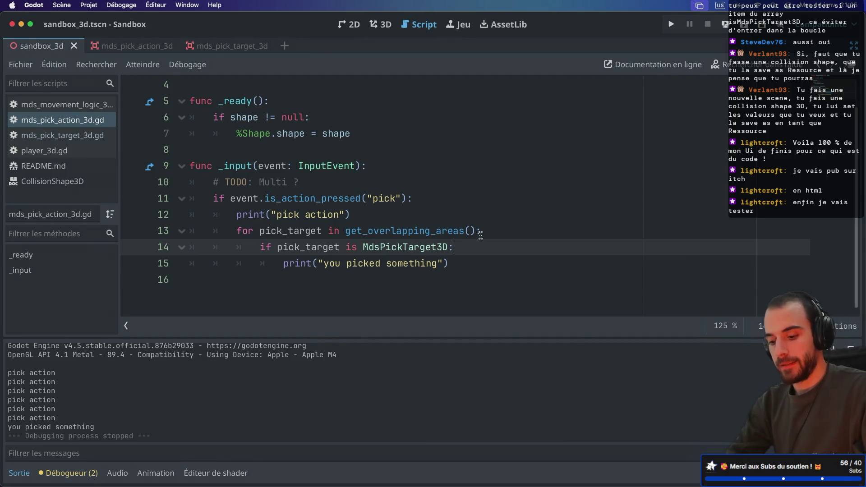
key(ctrl+super+d)
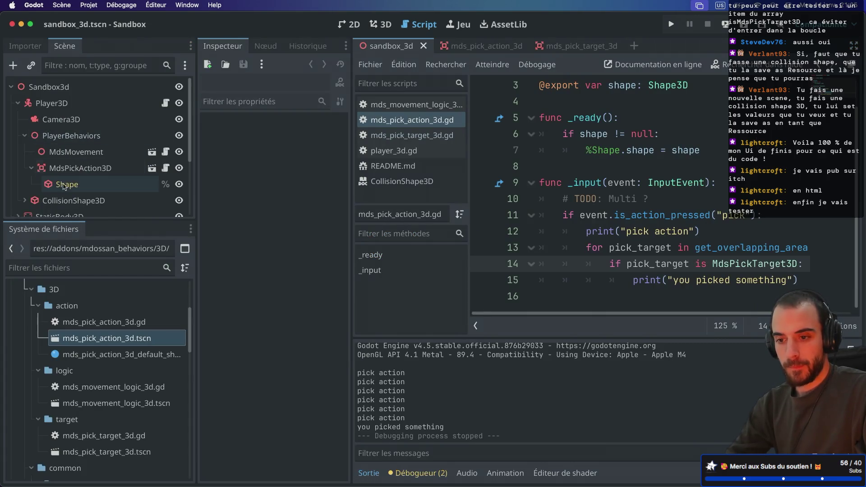
Step: Collapse the MdsPickAction3D and PlayerBehaviors branches and select Player3D
scroll(62, 189, down, 3)
scroll(62, 189, up, 3)
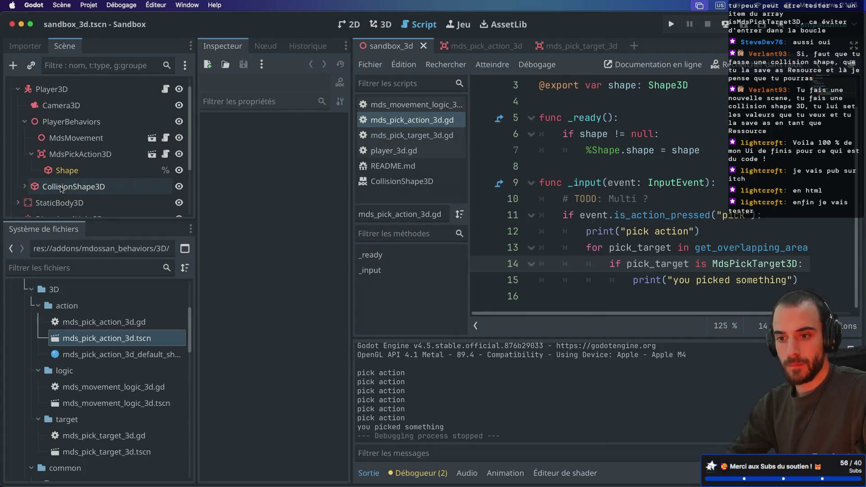
click(31, 154)
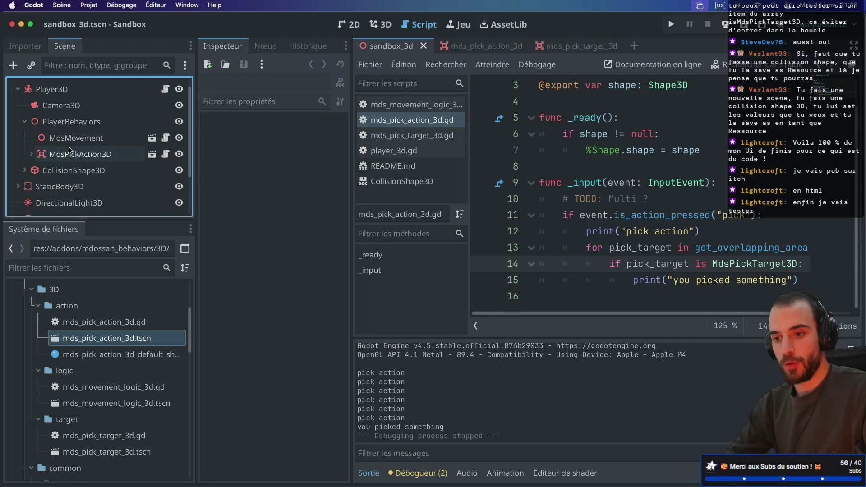
click(25, 122)
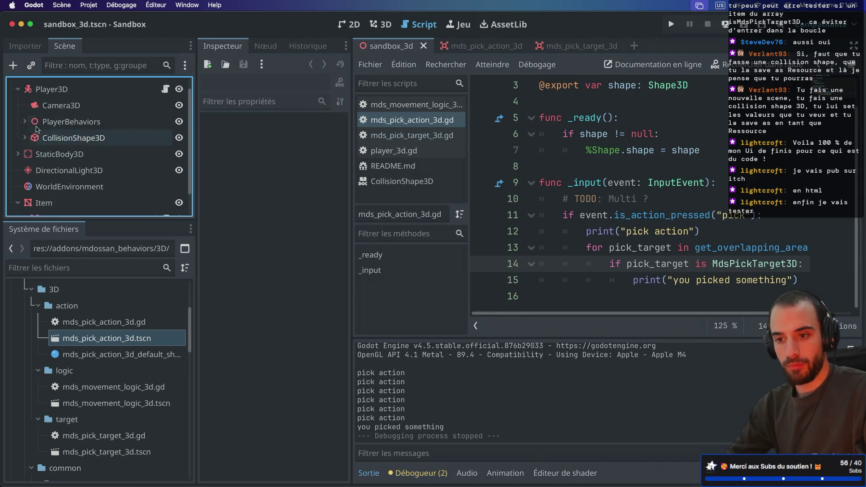
click(57, 94)
scroll(58, 93, up, 1)
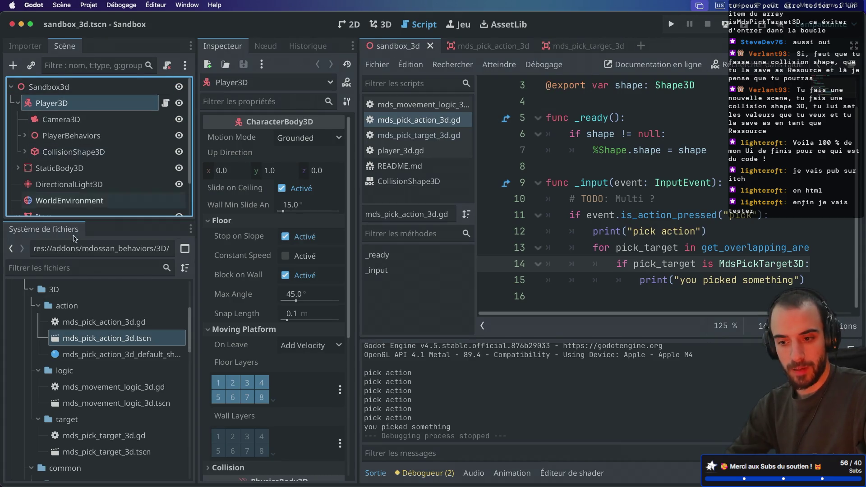
double_click(75, 103)
key(Escape)
Step: Add a Node3D child under Player3D and rename it Inventory
key(ctrl+a)
text(coll)
key(Up)
key(Up)
key(Return)
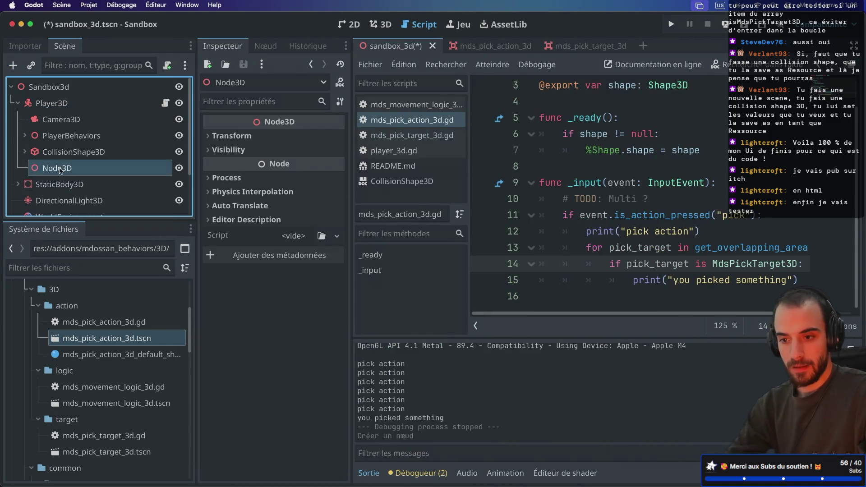
double_click(60, 168)
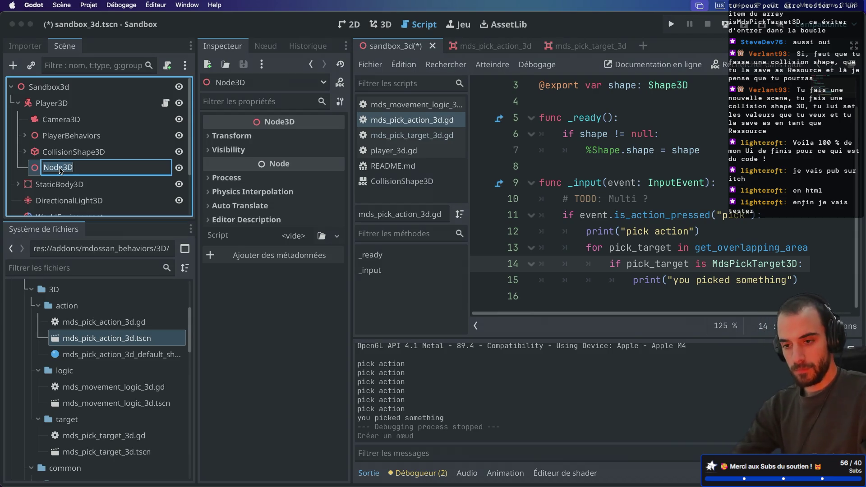
key(BackSpace)
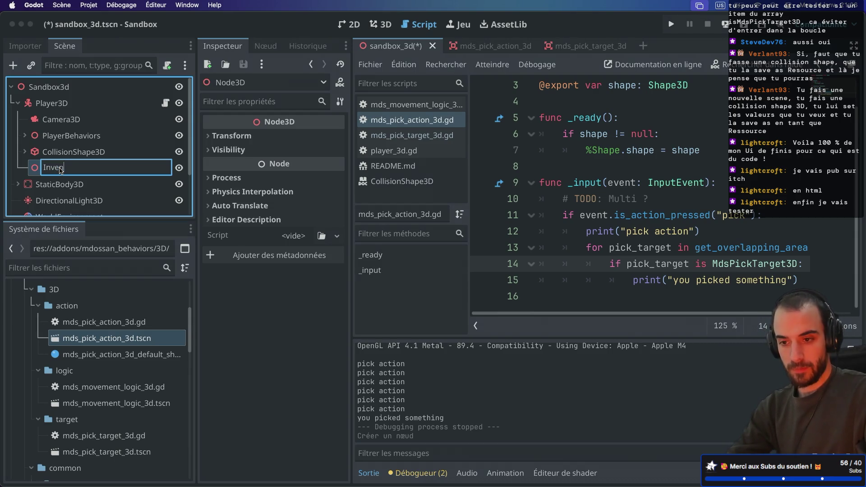
key(Return)
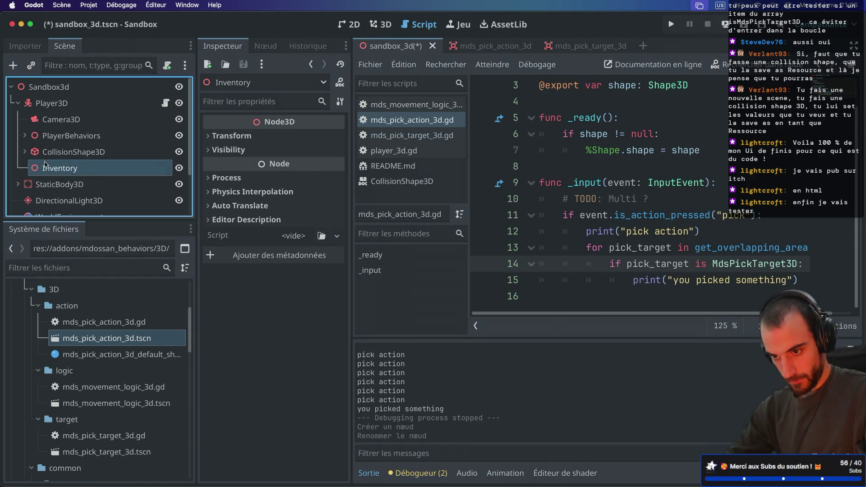
click(45, 164)
key(Escape)
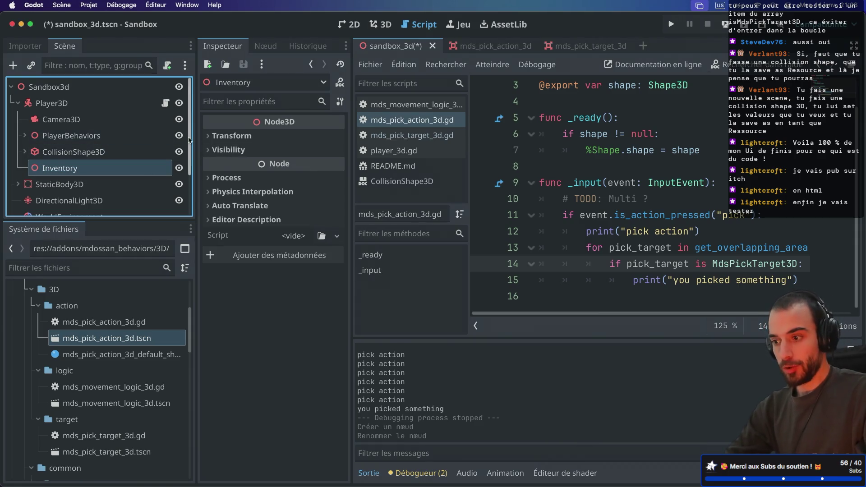
Step: Open the mds_pick_target_3d.gd script in the editor
scroll(601, 122, up, 1)
mouse_move(604, 124)
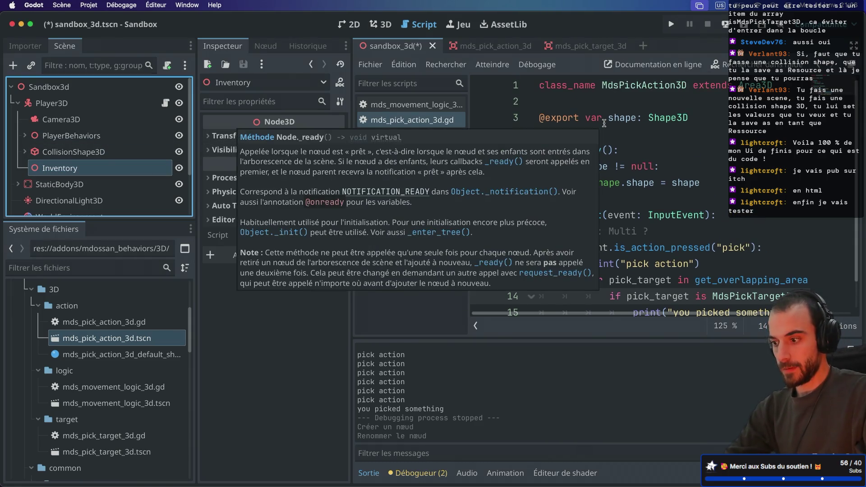
click(646, 107)
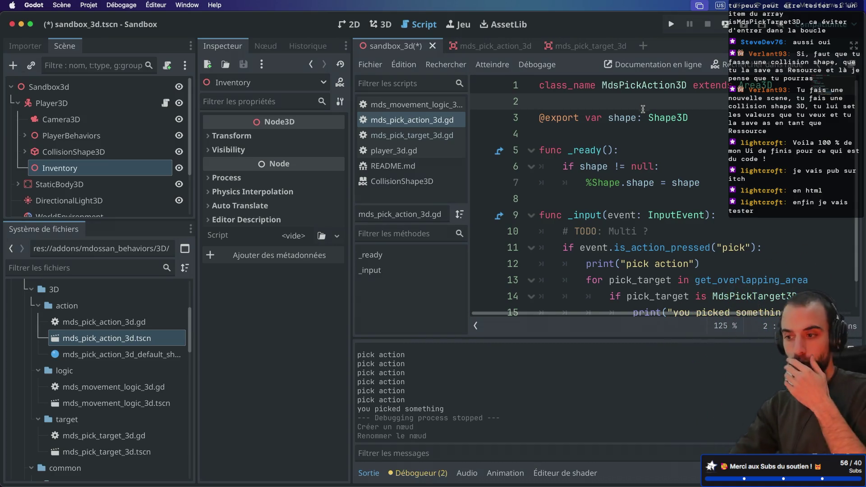
click(412, 135)
click(556, 103)
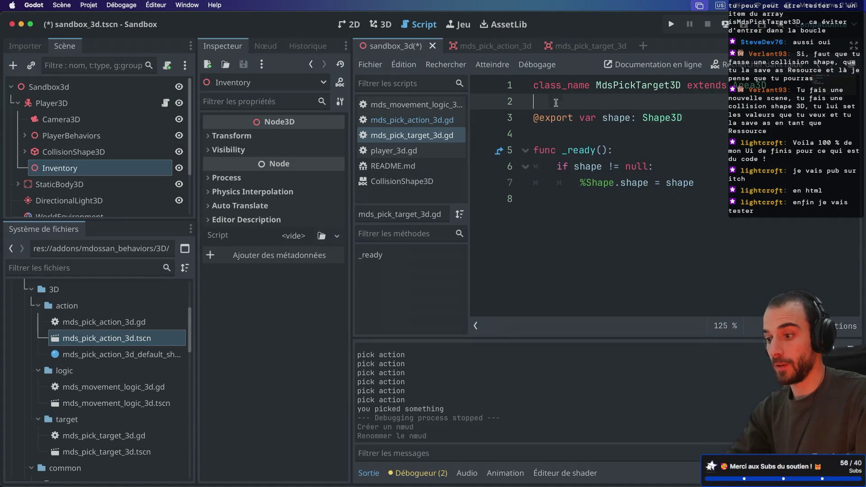
key(Return)
text(@export v)
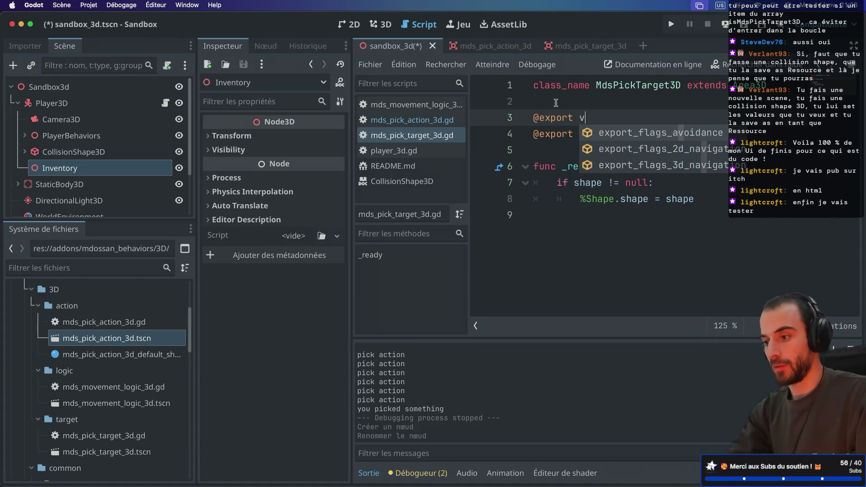
text(ar)
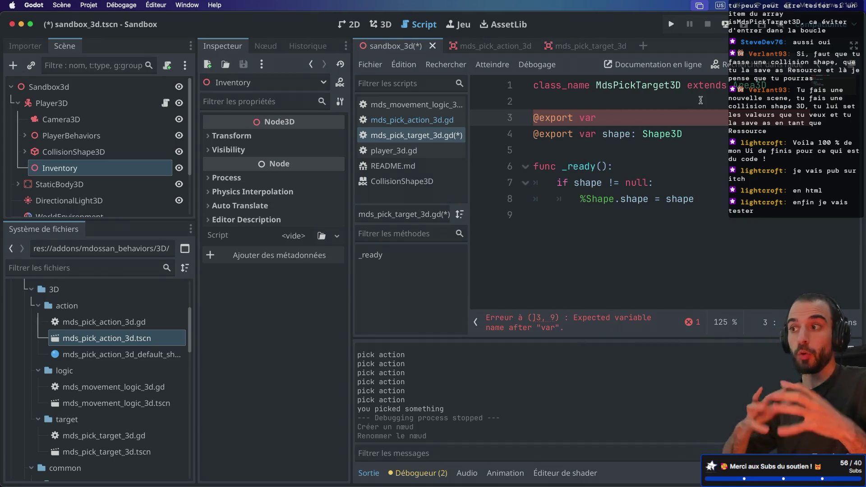
text(parent: )
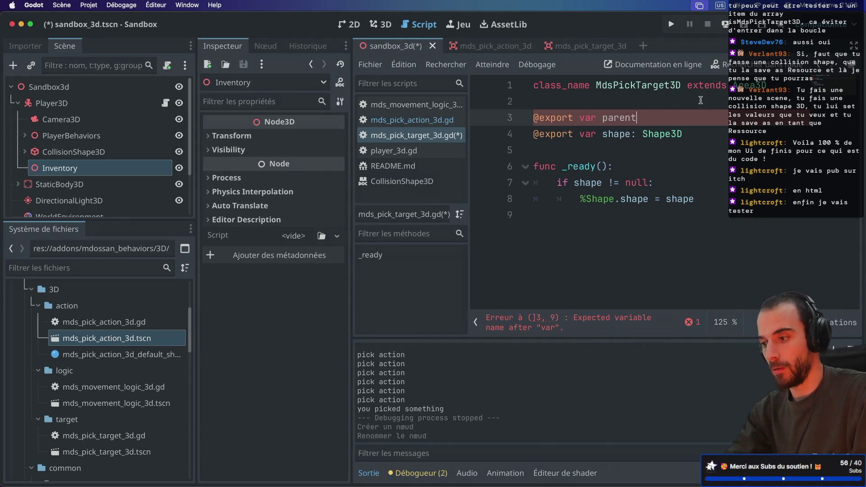
text(Noee)
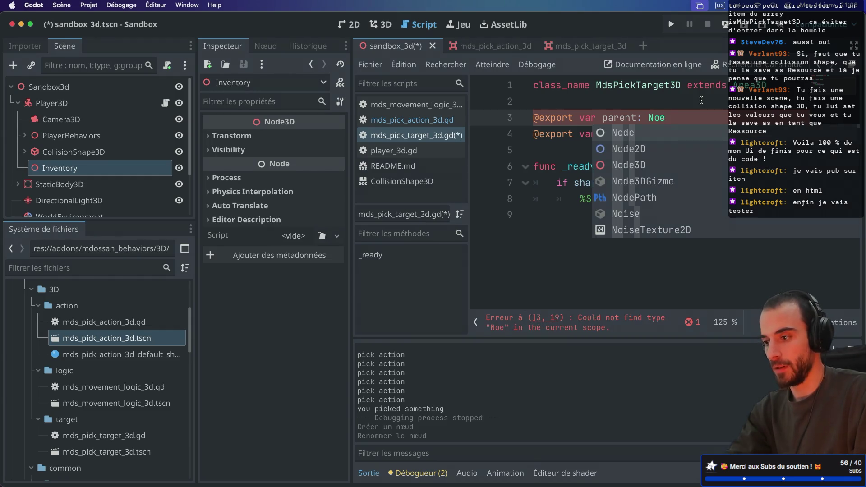
key(BackSpace)
key(BackSpace)
text(de)
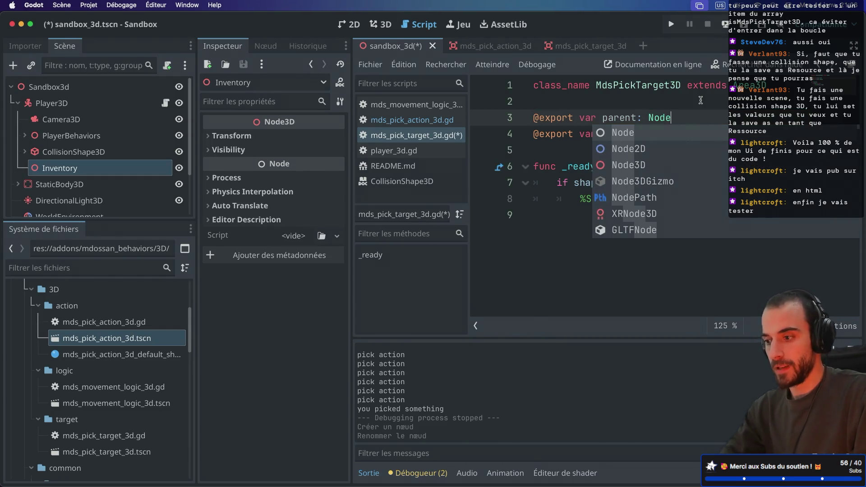
key(Return)
key(ctrl+s)
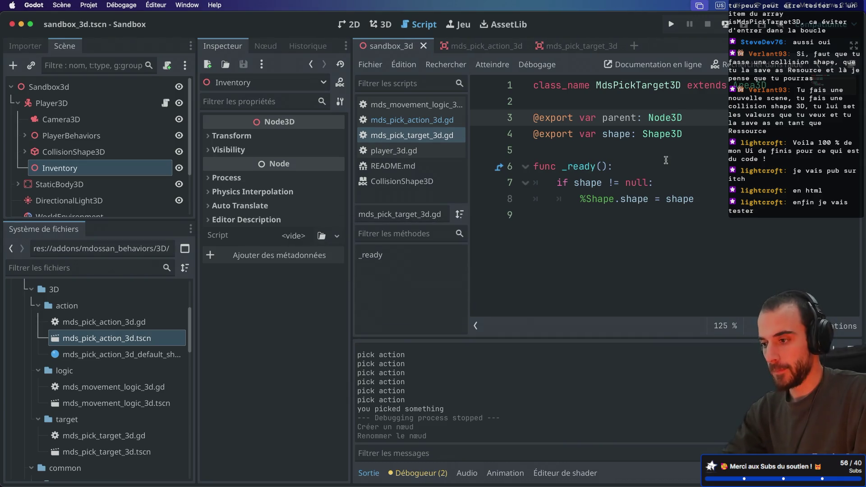
Step: Review the new parent declaration, then switch to mds_pick_action_3d.gd
mouse_move(669, 125)
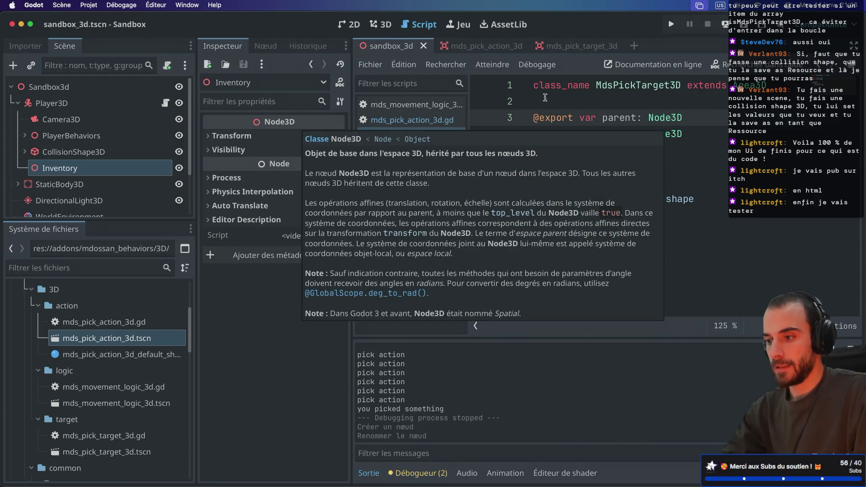
click(532, 102)
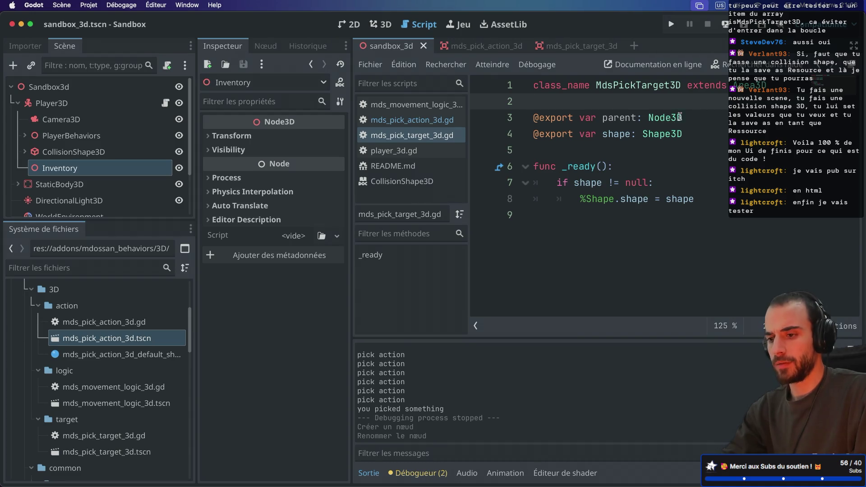
click(637, 118)
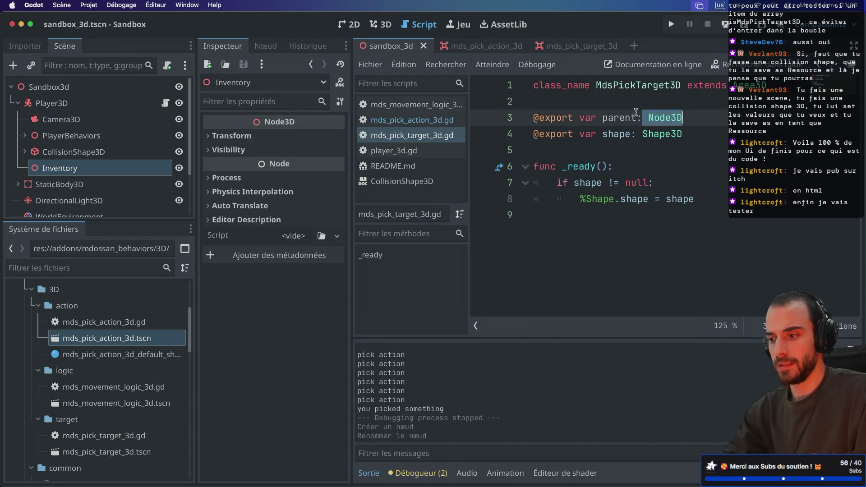
mouse_move(568, 119)
mouse_down()
mouse_move(710, 119)
mouse_move(561, 119)
mouse_move(721, 122)
mouse_up()
click(655, 109)
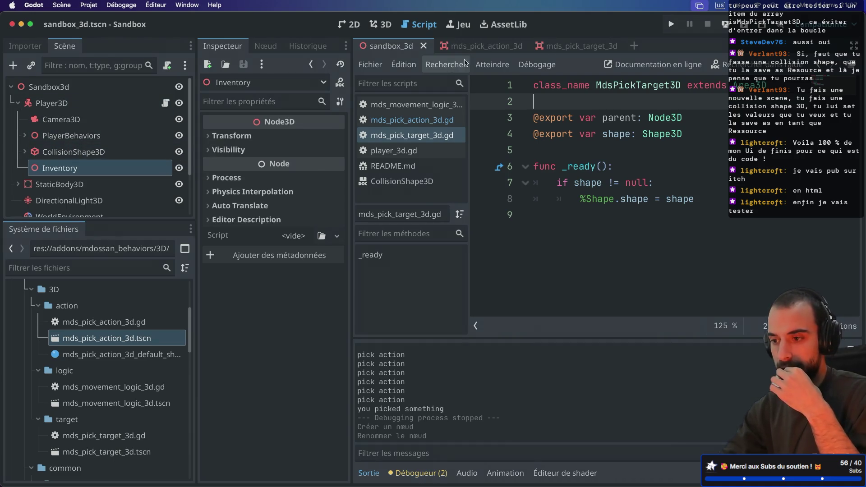
click(426, 121)
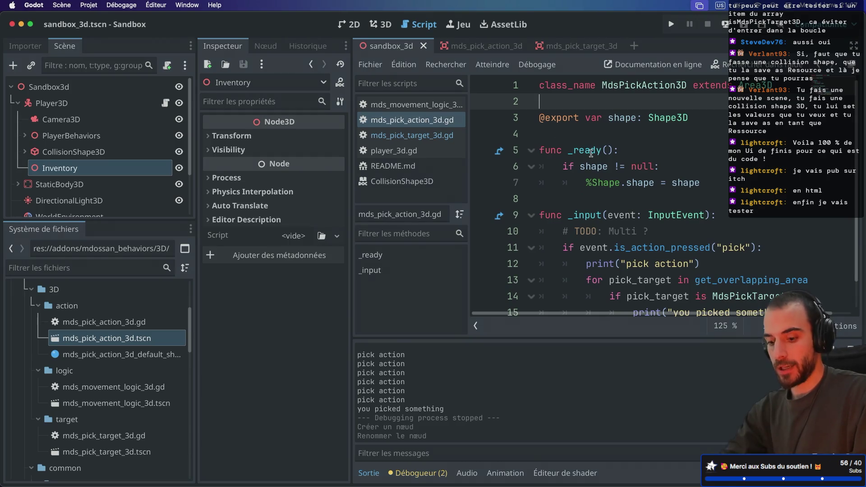
Step: Hide the docks and inspect the 'if pick_target is MdsPickTarget3D:' check on line 14
key(ctrl+super+d)
scroll(473, 213, down, 1)
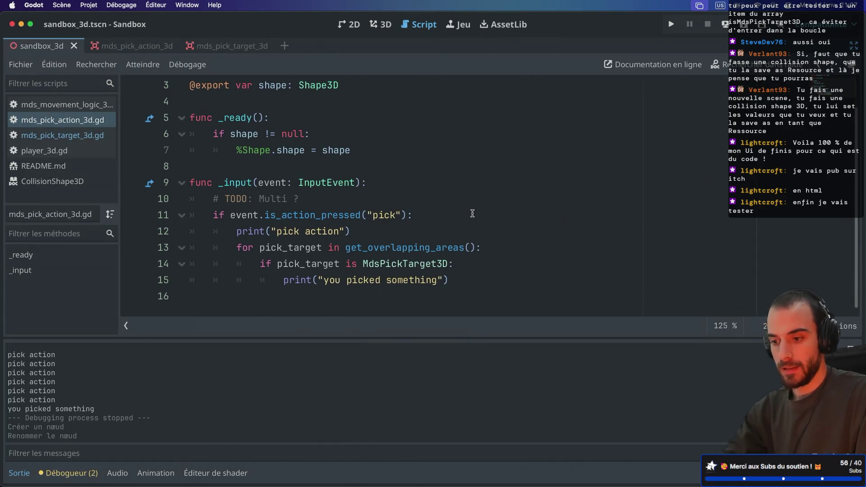
double_click(307, 263)
double_click(387, 266)
click(467, 263)
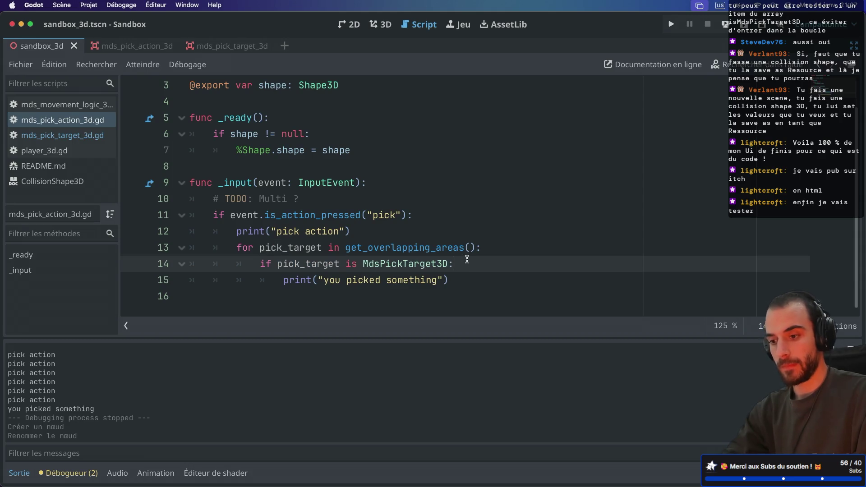
Step: Add a 'pick_target.parent' line inside the MdsPickTarget3D branch using autocomplete
key(Return)
text(pic)
key(Return)
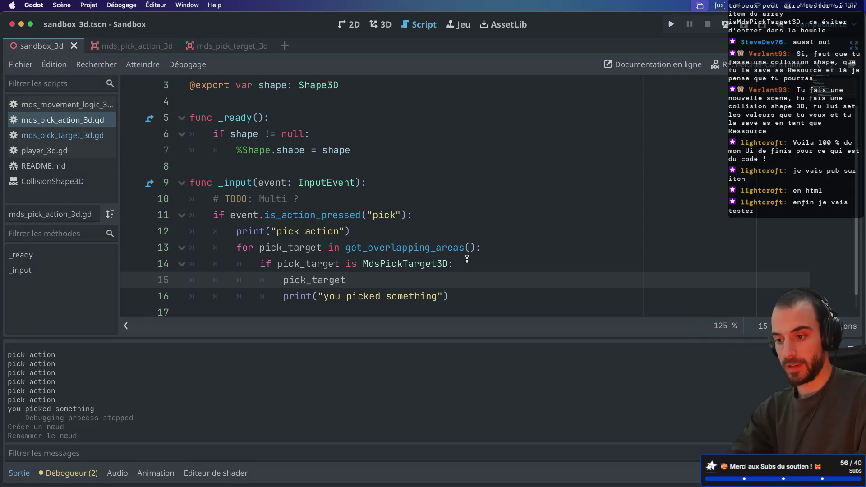
text(.pa)
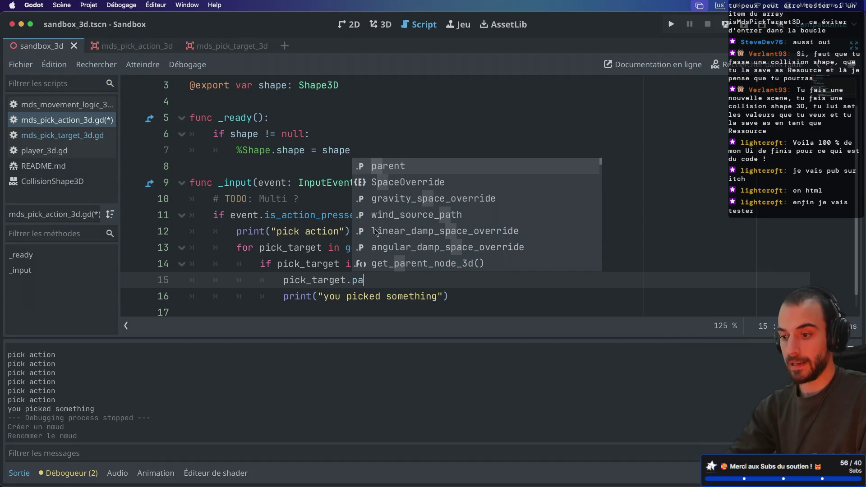
key(BackSpace)
key(BackSpace)
text(s)
key(BackSpace)
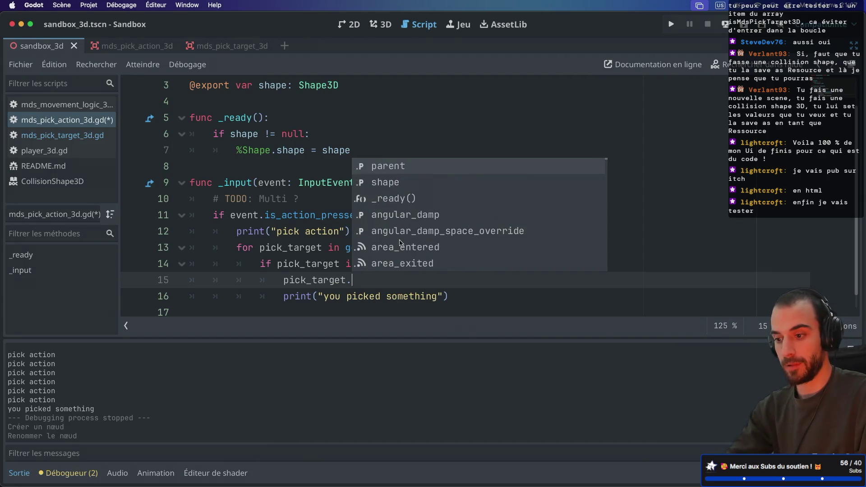
key(Return)
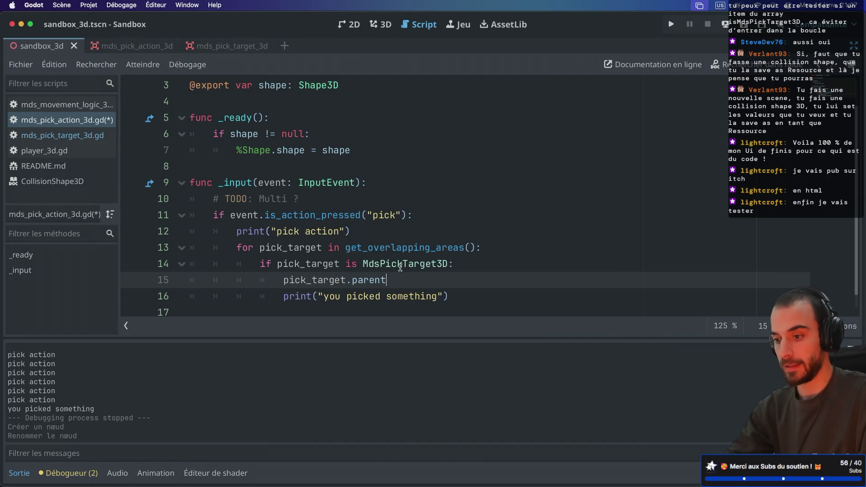
double_click(368, 280)
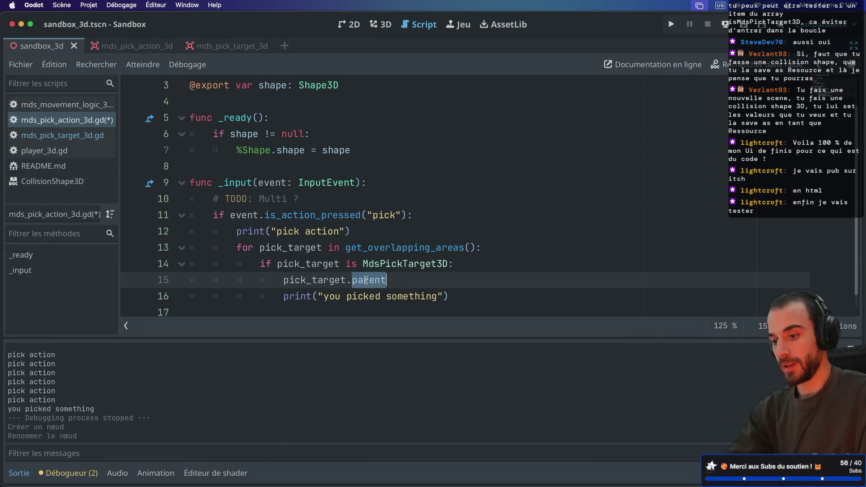
click(406, 278)
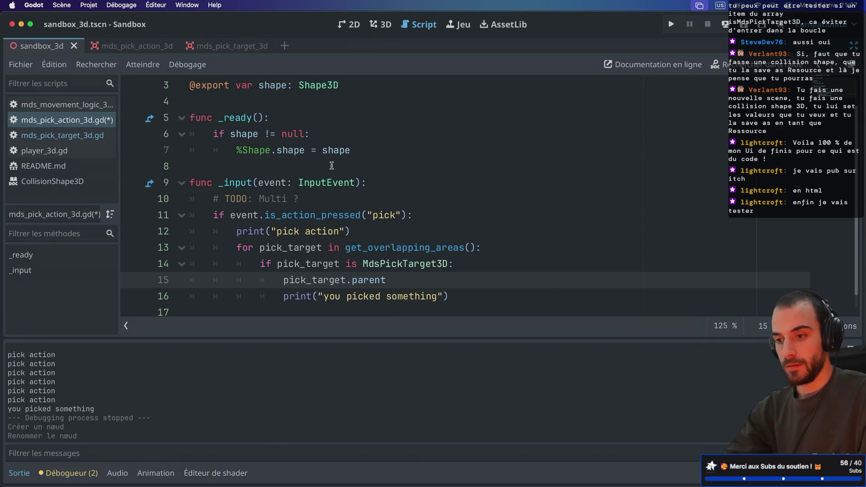
scroll(332, 163, up, 2)
click(345, 118)
Step: Add exports 'pick_destination' (Node3D) and 'parent: Node3D' to the pick-action script, saving along the way
key(Return)
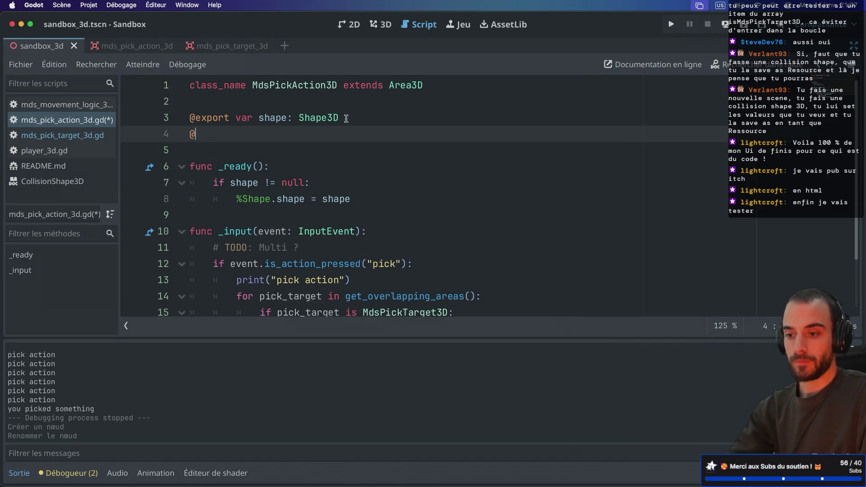
text(export var pi)
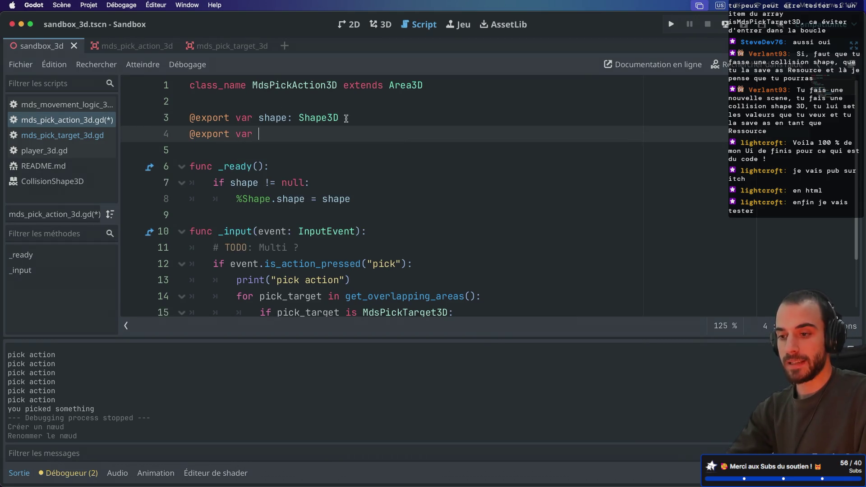
text(ck_destination: )
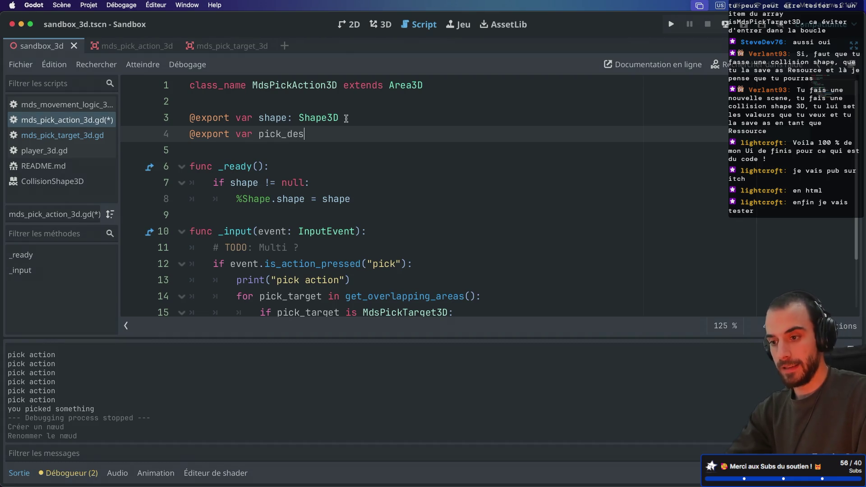
text(Node)
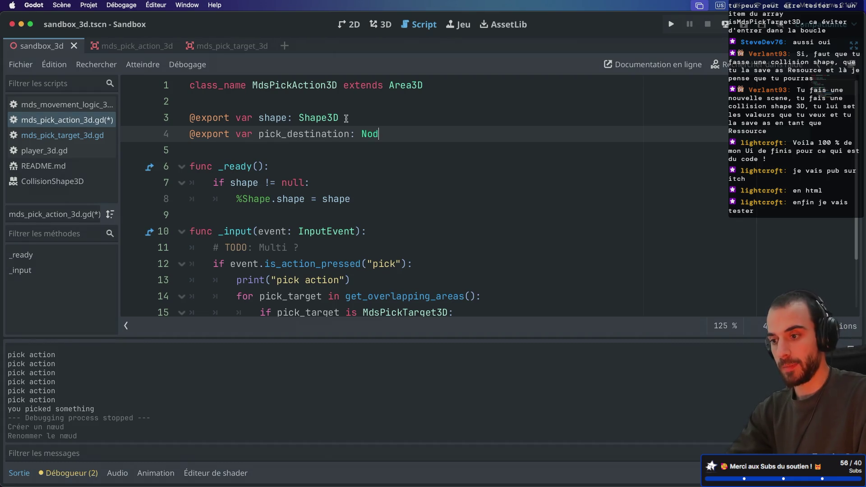
key(Down)
key(Down)
key(Return)
key(super+s)
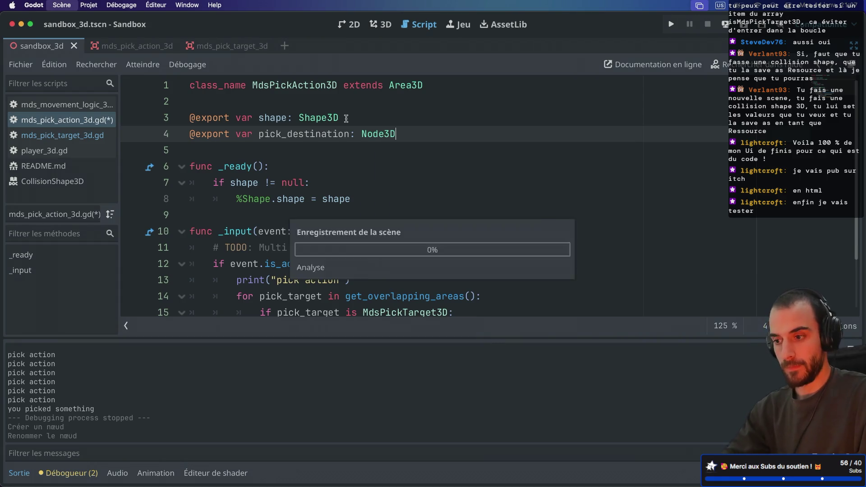
click(320, 100)
key(Return)
text(xport var )
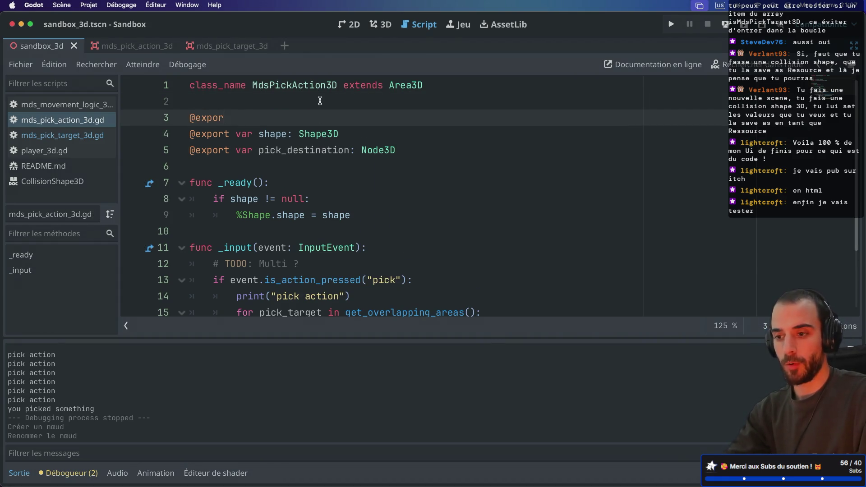
text(parent: Node3D)
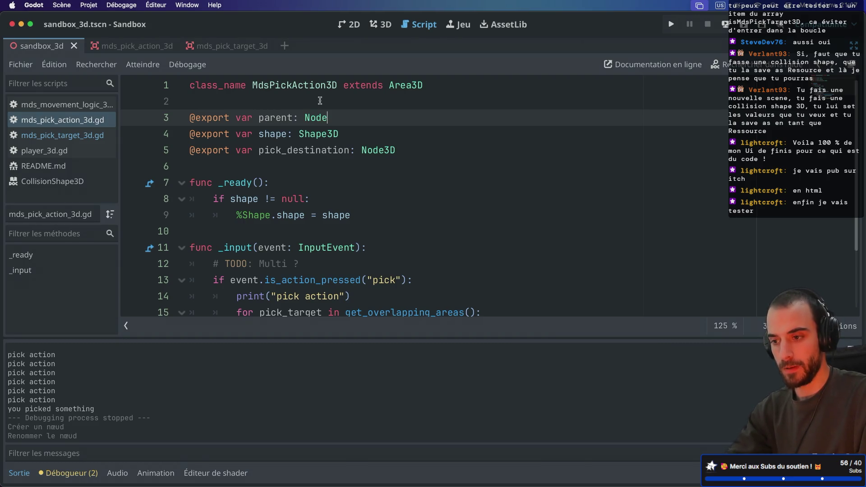
key(Escape)
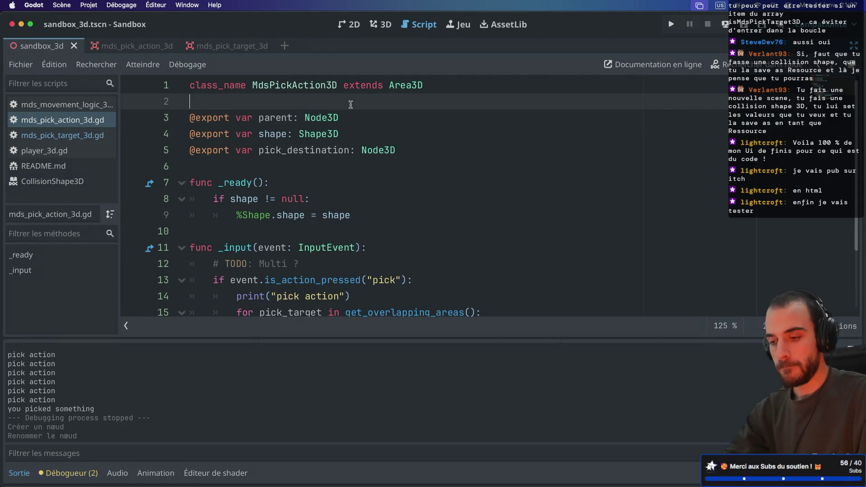
scroll(348, 105, down, 2)
Step: Change line 17 to call pick_target.parent.reparent(pick_destination) and save the script
click(397, 266)
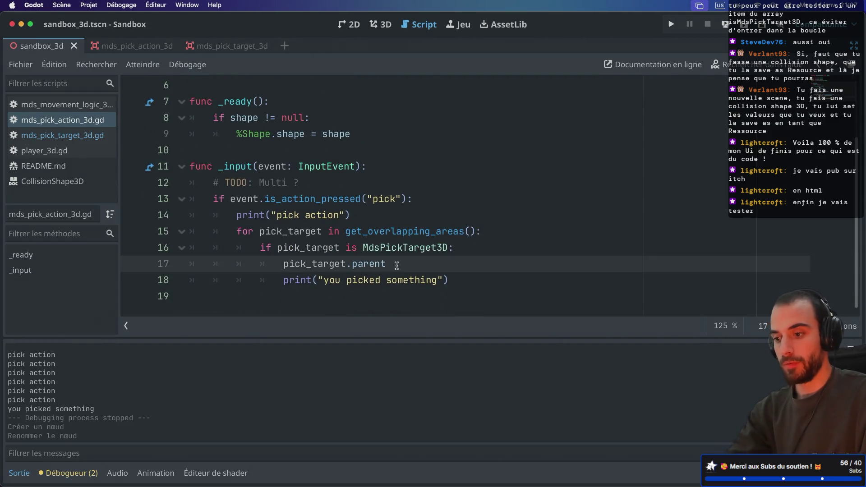
text(repa)
key(Return)
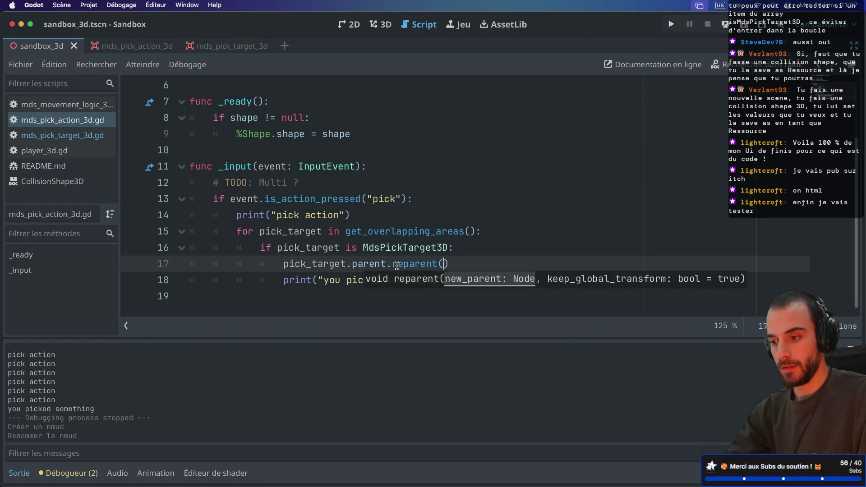
text(pick)
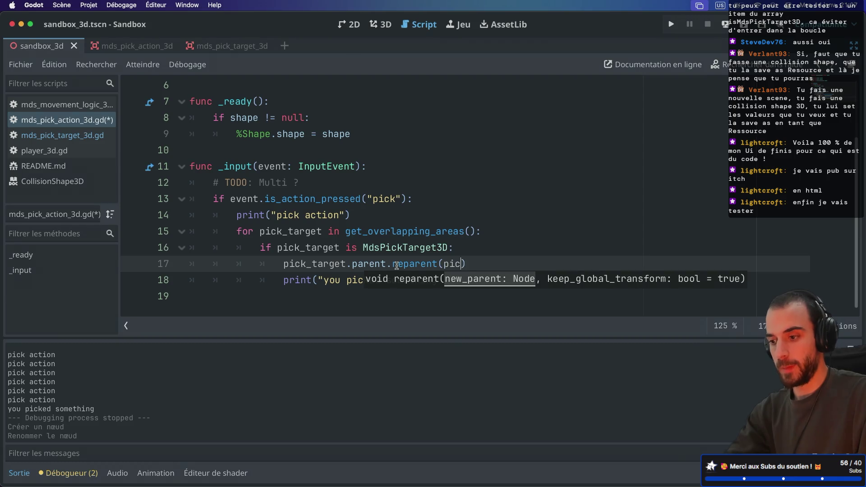
key(Return)
key(super+s)
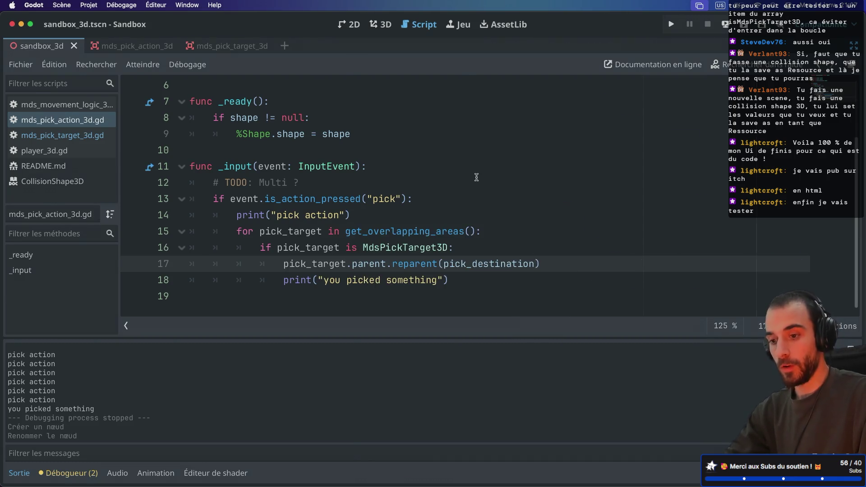
Step: Restore the side docks, select Player3D and return to the 3D workspace
key(ctrl+super+d)
click(51, 103)
key(ctrl+super+1)
key(ctrl+super+2)
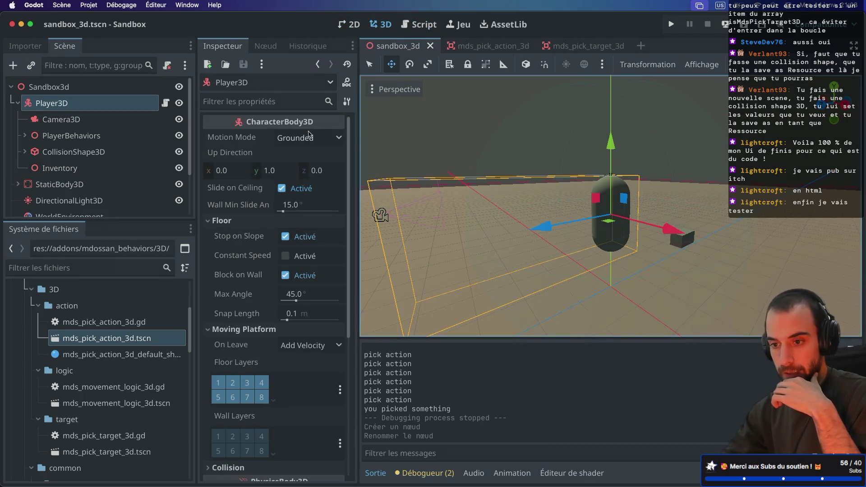
Step: Move CollisionShape3D above PlayerBehaviors under Player3D in the Scene dock
click(40, 164)
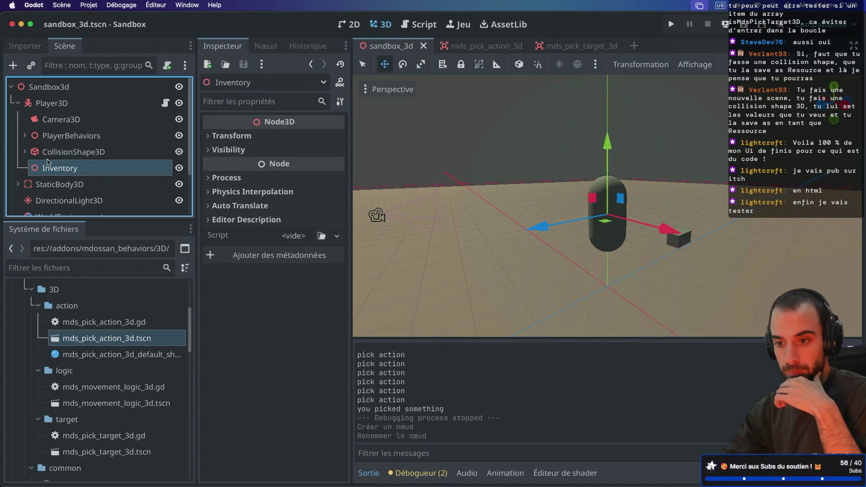
click(24, 152)
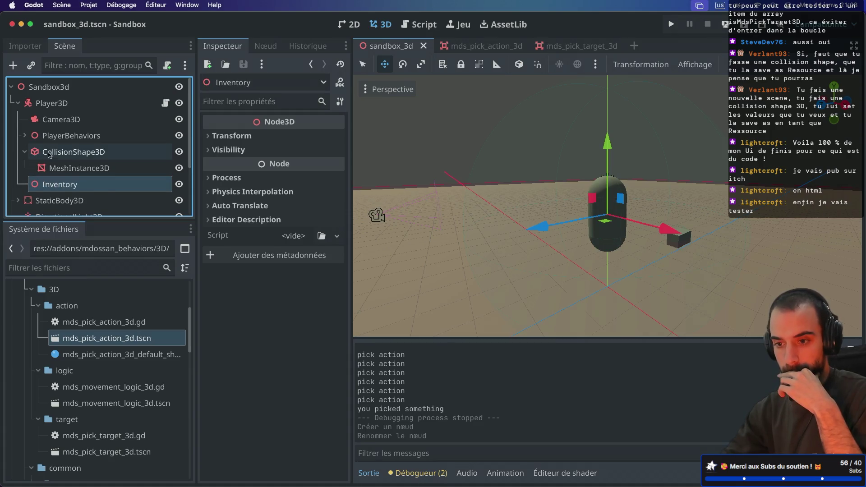
click(25, 152)
mouse_move(62, 152)
mouse_down()
mouse_move(72, 113)
mouse_move(53, 121)
mouse_move(52, 114)
mouse_up()
Step: Expand PlayerBehaviors and select MdsPickAction3D to show its properties
click(54, 138)
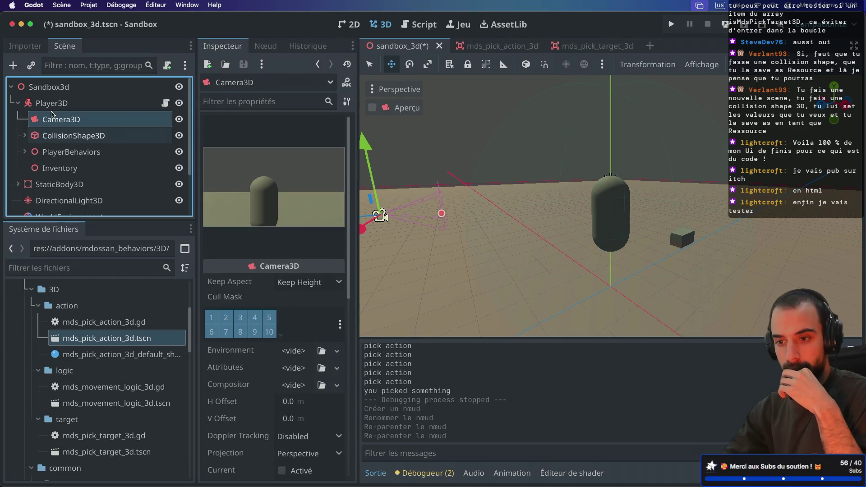
click(25, 153)
scroll(79, 155, down, 3)
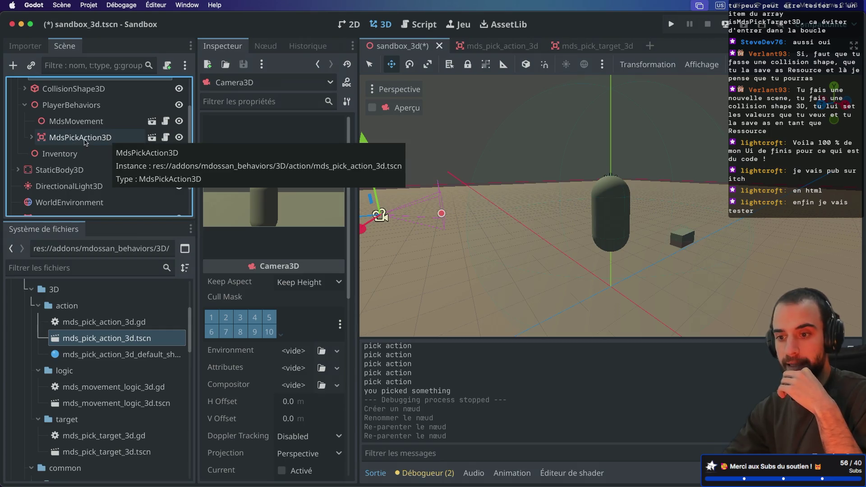
click(84, 139)
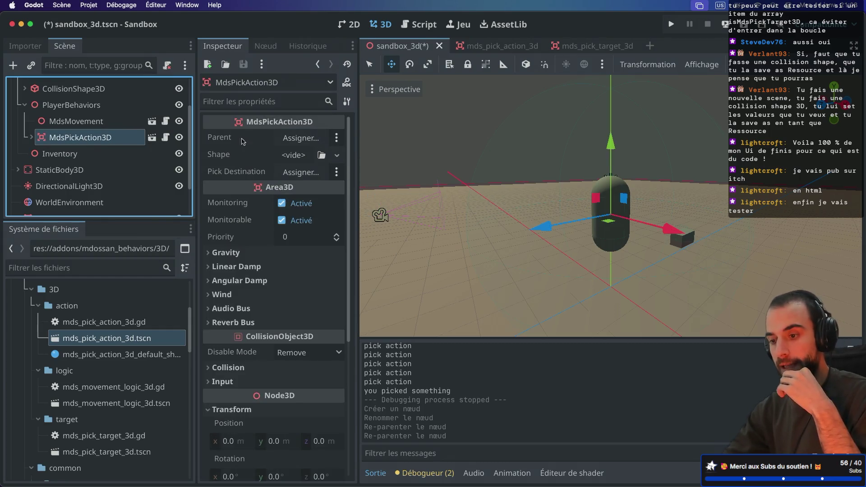
Step: Assign Player3D as MdsPickAction3D's Parent and Inventory as its Pick Destination
click(300, 138)
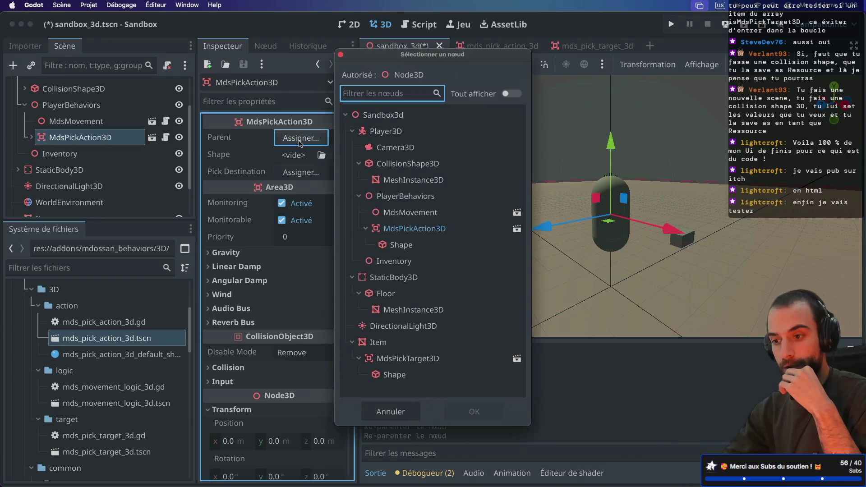
click(386, 132)
double_click(390, 136)
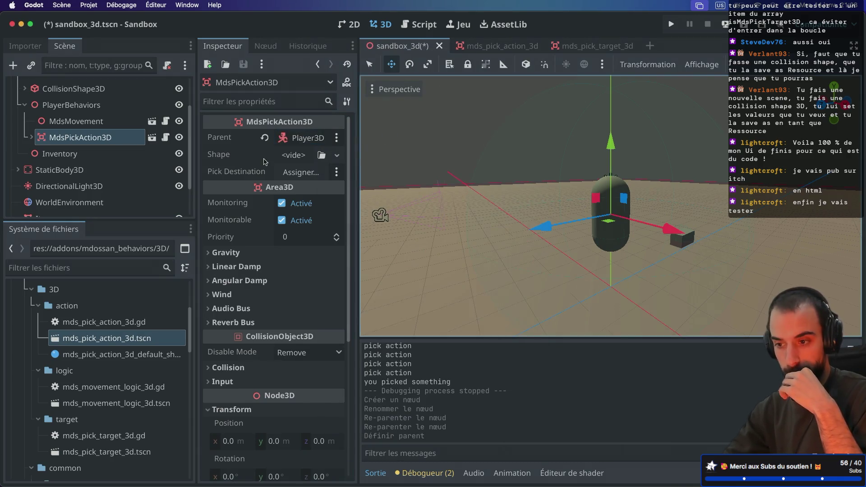
click(298, 173)
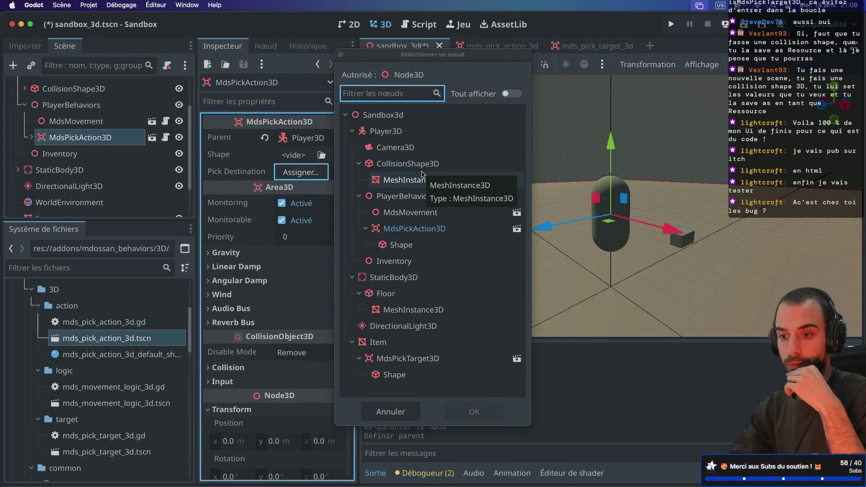
double_click(396, 264)
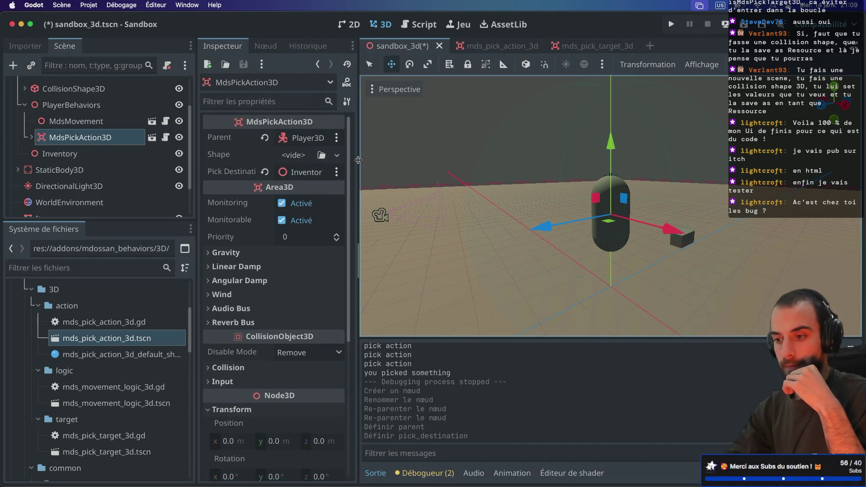
mouse_move(362, 159)
mouse_down()
mouse_move(420, 160)
mouse_move(406, 162)
mouse_up()
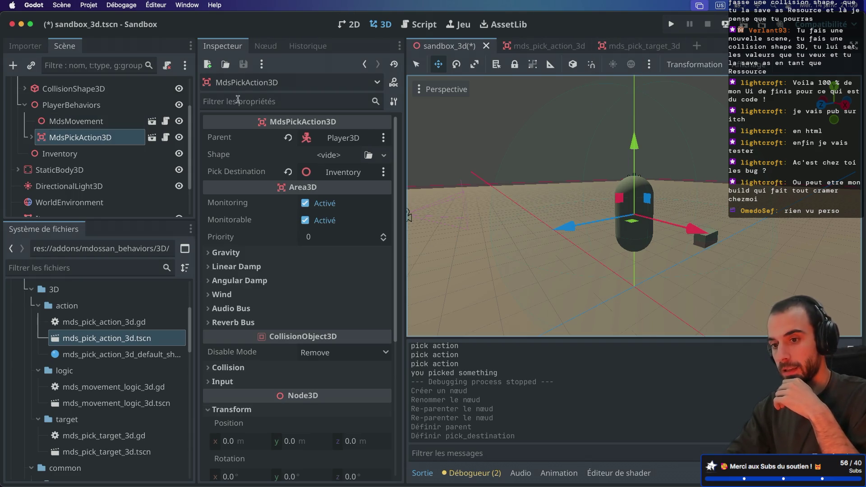
Step: Save and run the sandbox scene, which fails with a 'reparent' in base 'Nil' error
key(super+s)
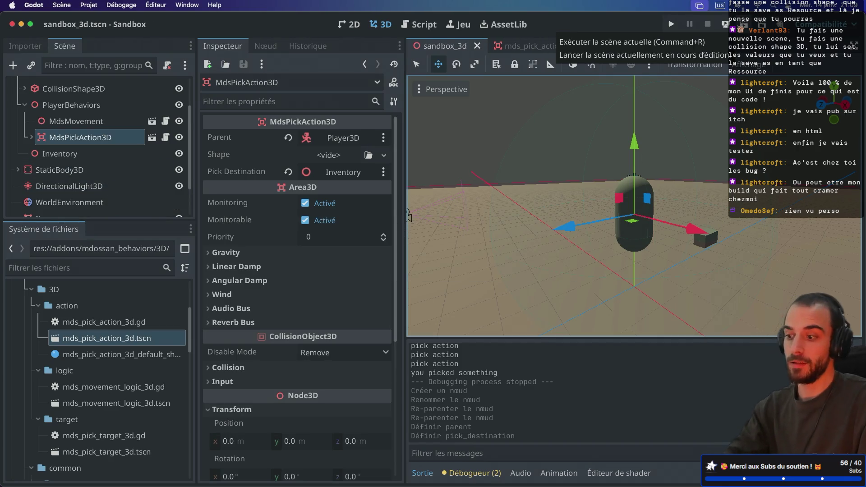
click(745, 29)
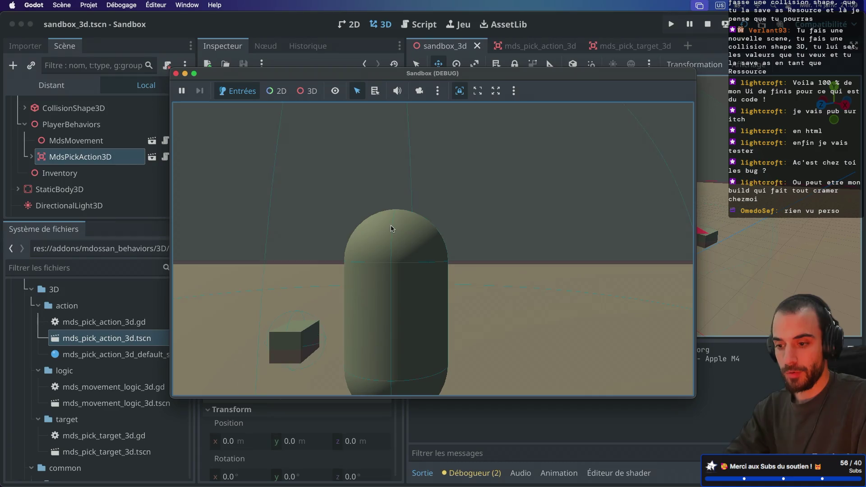
Step: Remove the stray character on line 17 and show the runtime errors list
text(epare)
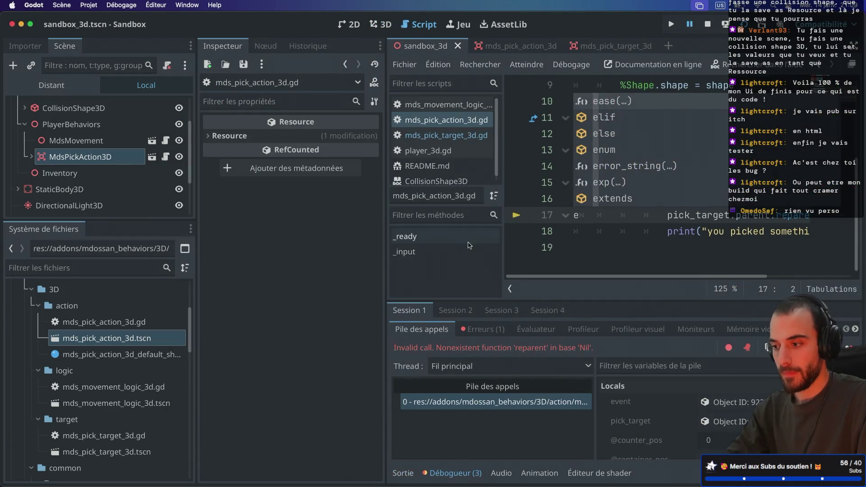
key(BackSpace)
scroll(703, 206, up, 1)
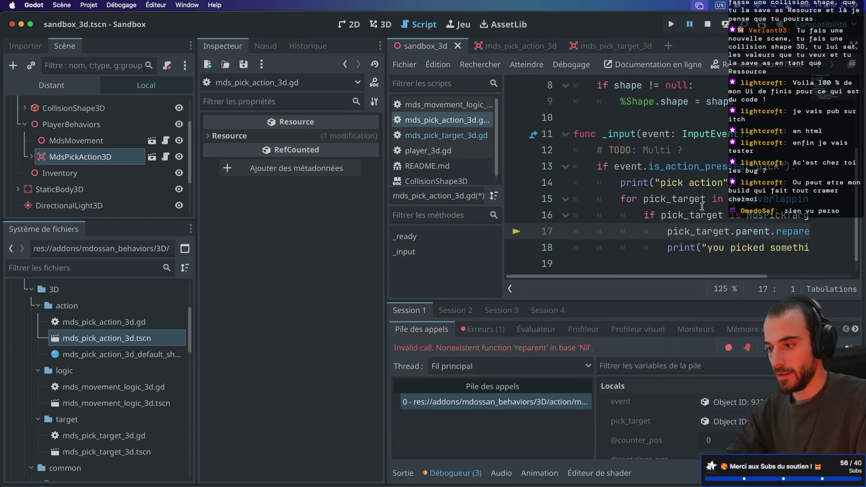
click(475, 331)
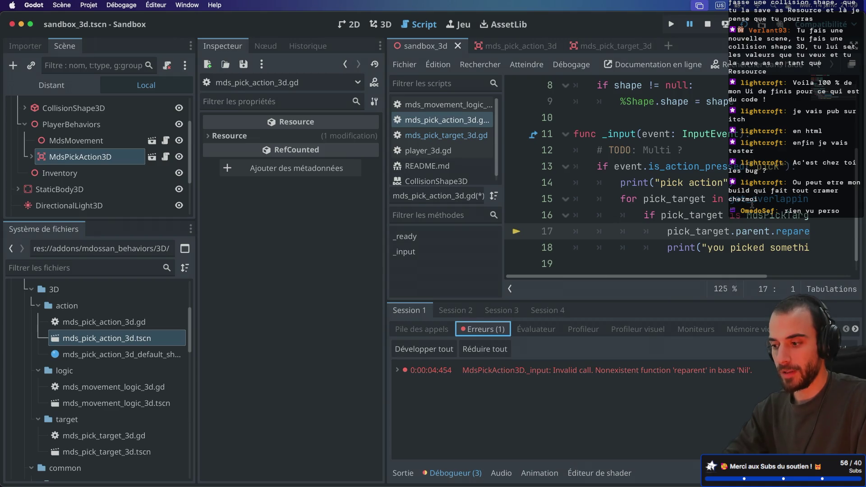
Step: Inspect pick_target on lines 16 and 17 in distraction-free mode, then restore the docks
key(ctrl+super+d)
double_click(324, 230)
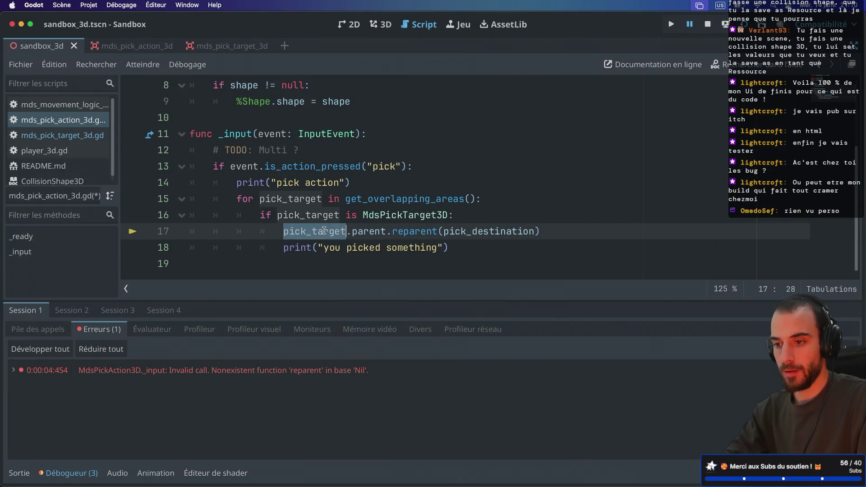
scroll(324, 231, up, 3)
scroll(323, 229, down, 3)
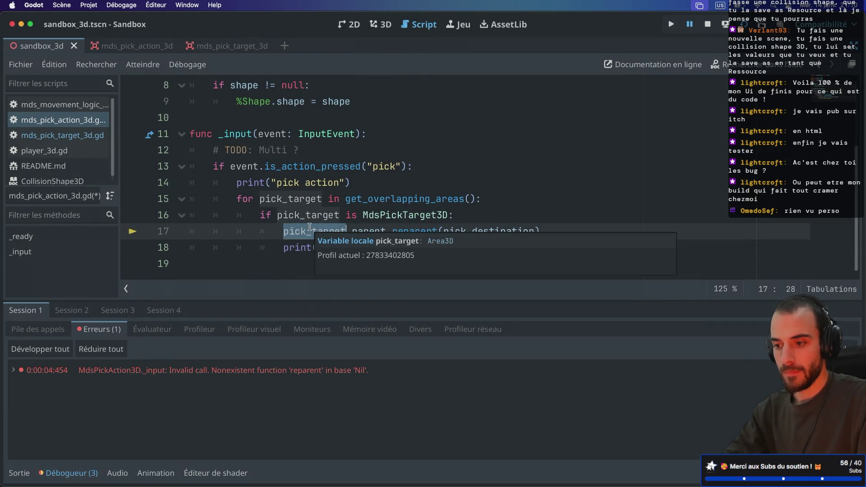
double_click(309, 217)
key(ctrl+super+d)
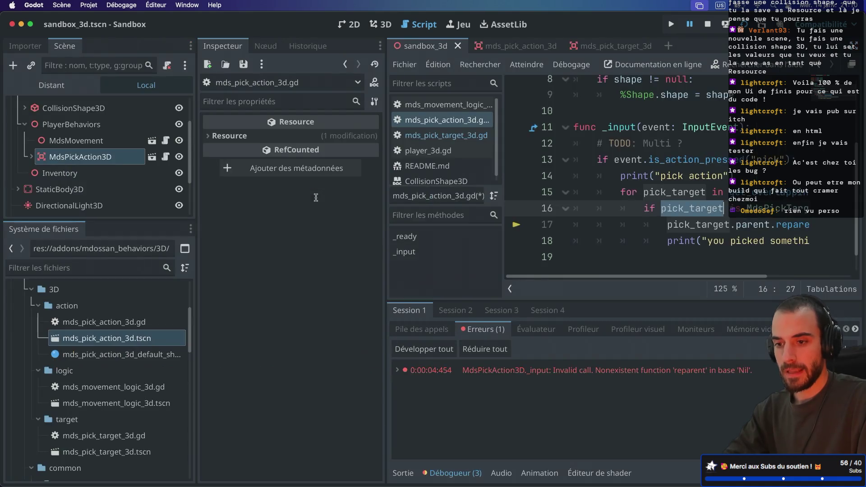
scroll(95, 163, down, 2)
scroll(96, 162, down, 3)
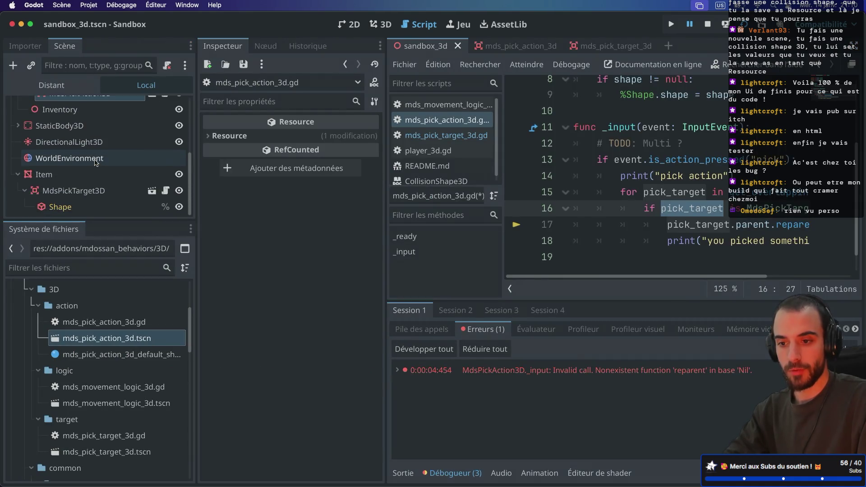
Step: Set MdsPickTarget3D's Parent to the Item node, then save and rerun the scene
click(72, 196)
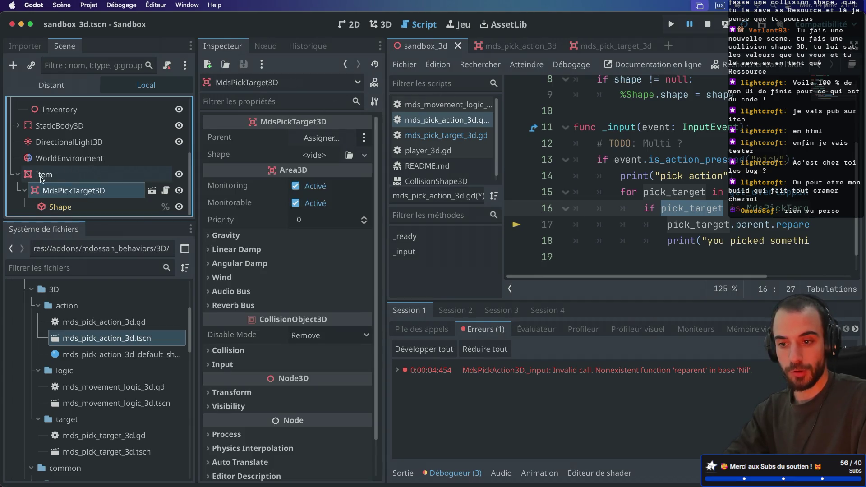
click(318, 145)
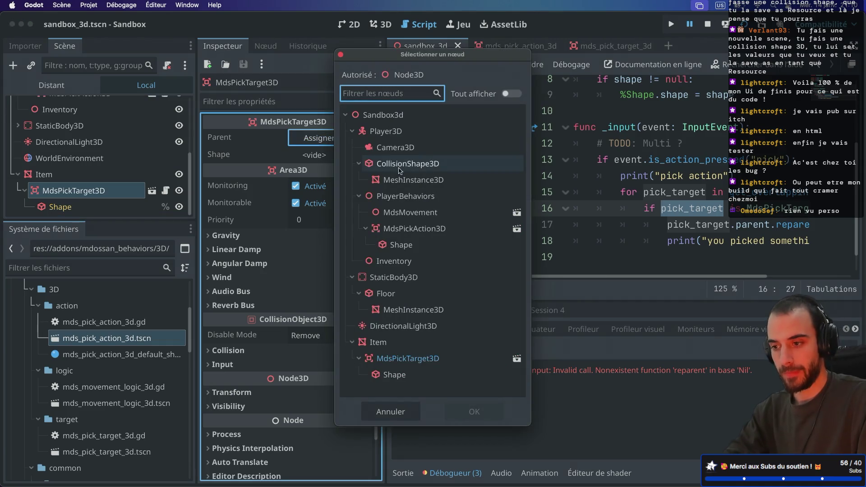
click(380, 341)
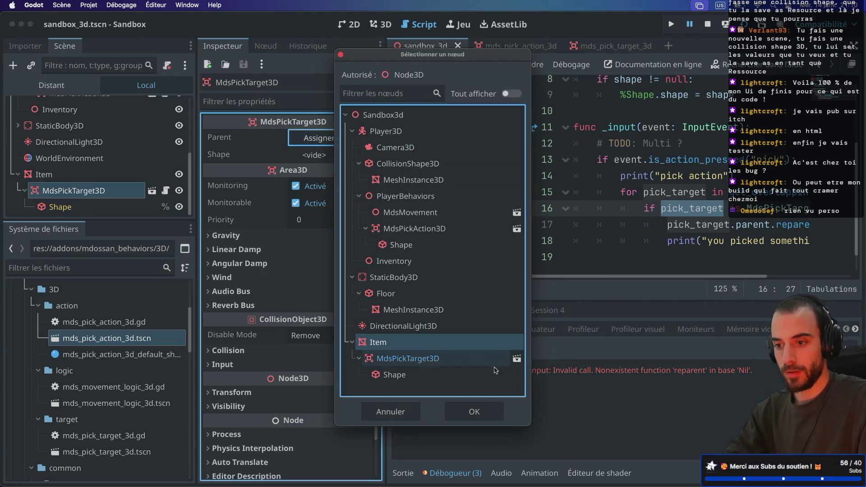
click(474, 412)
key(super+b)
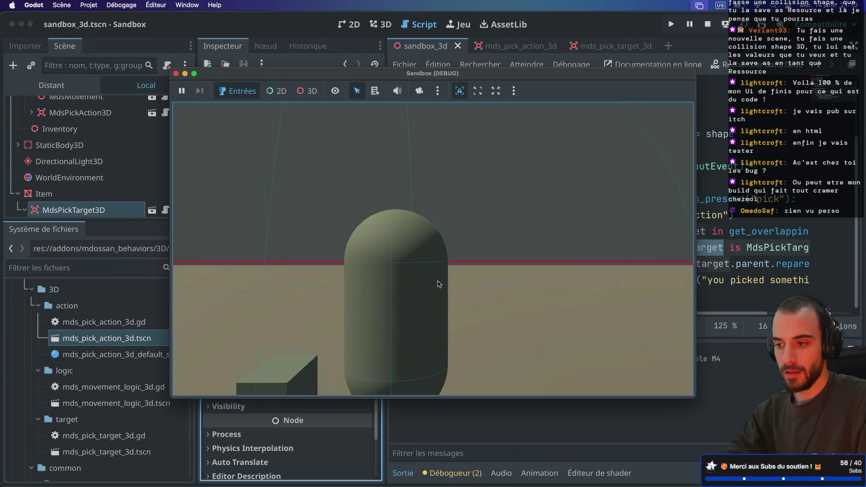
Step: Test picking in the game by walking to the box and pressing E, then stop it
key(e)
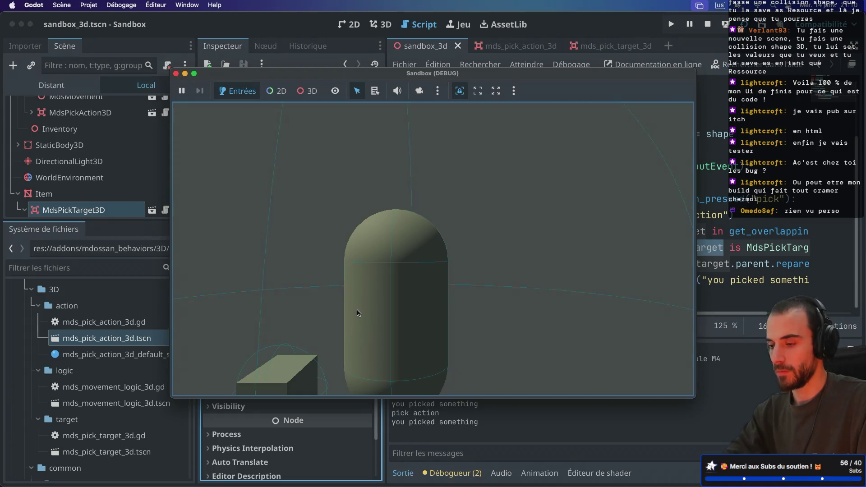
click(176, 73)
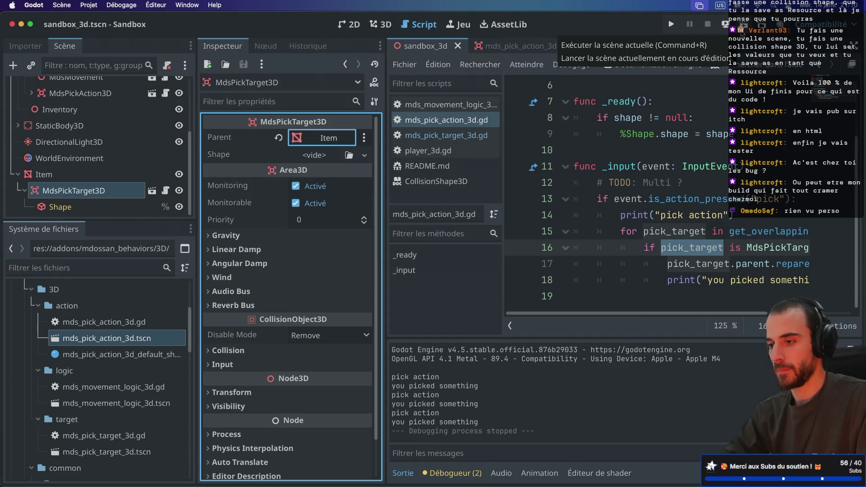
click(743, 28)
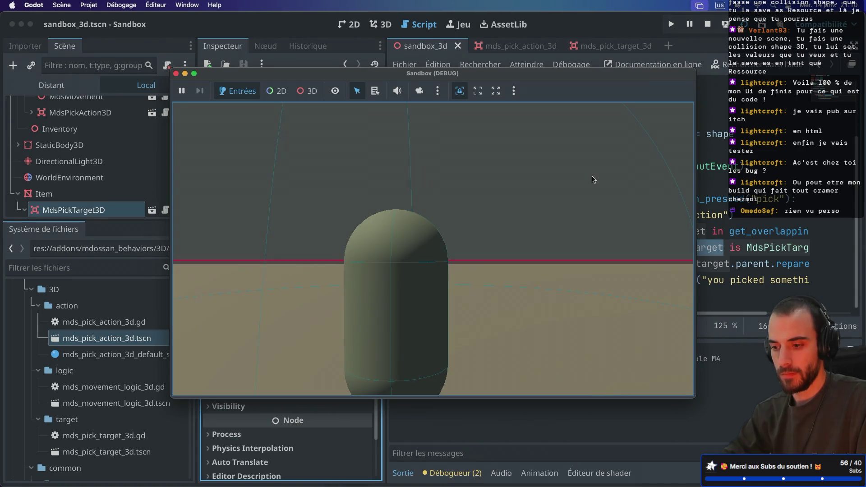
key(w)
key(e)
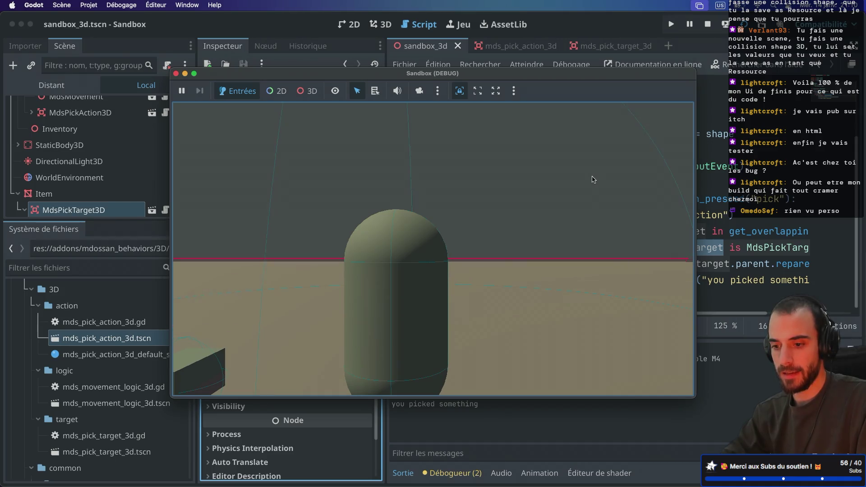
click(175, 74)
Step: Check the pick action and pick target scenes, then relaunch from sandbox_3d
click(515, 46)
click(612, 47)
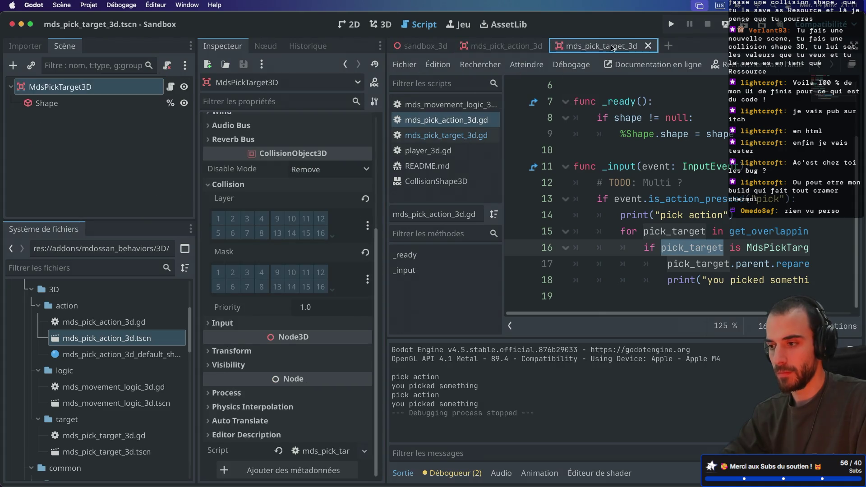
mouse_move(516, 50)
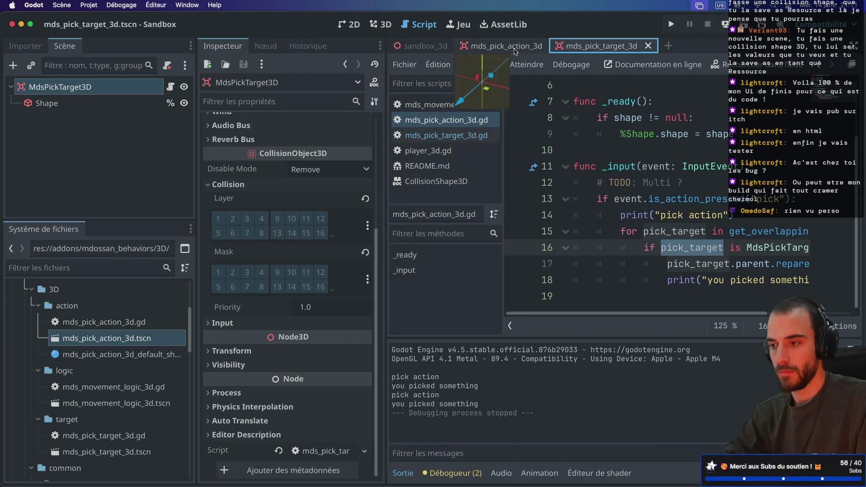
click(421, 46)
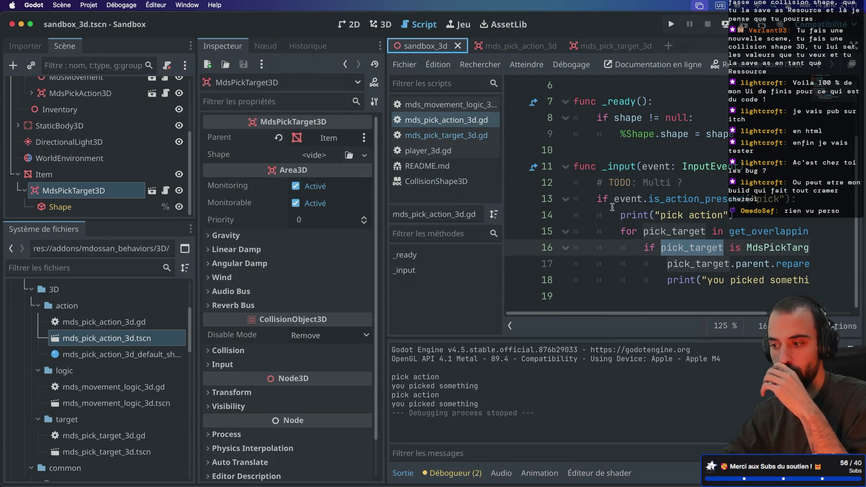
mouse_move(613, 207)
key(super+b)
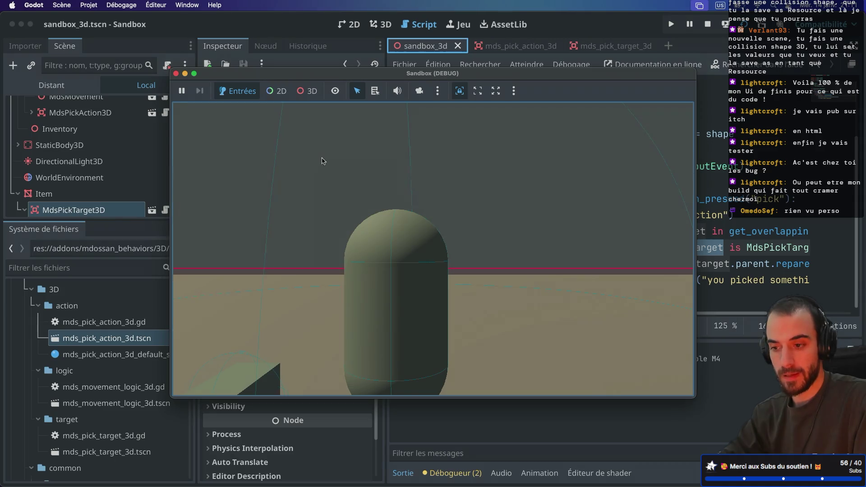
click(210, 45)
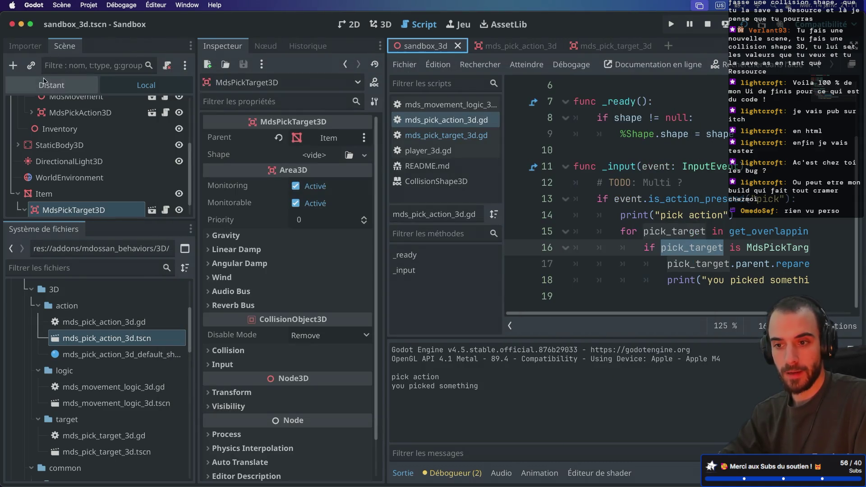
Step: In the remote tree, expand Sandbox3d > Player3D > Inventory and select the Item inside it
click(56, 85)
click(17, 122)
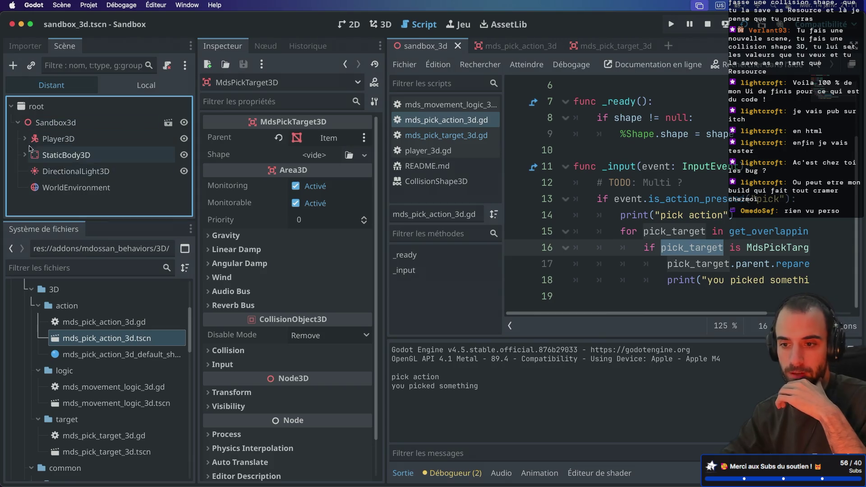
click(24, 139)
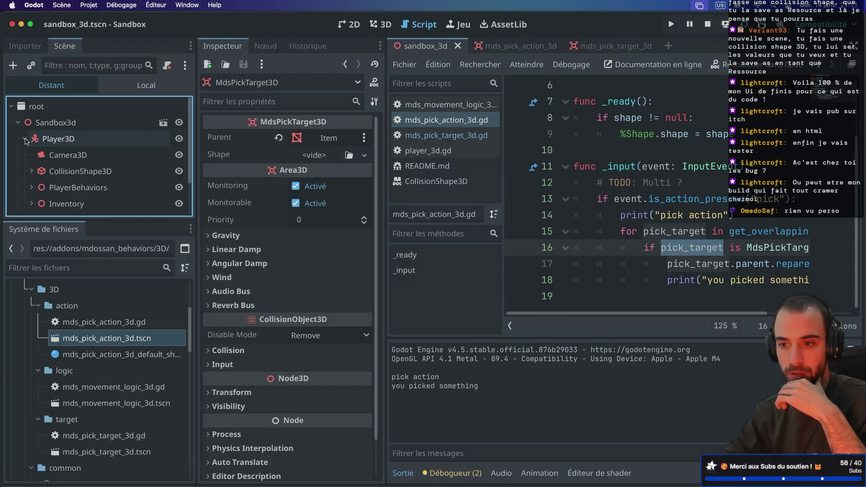
click(31, 204)
scroll(81, 181, down, 3)
click(83, 158)
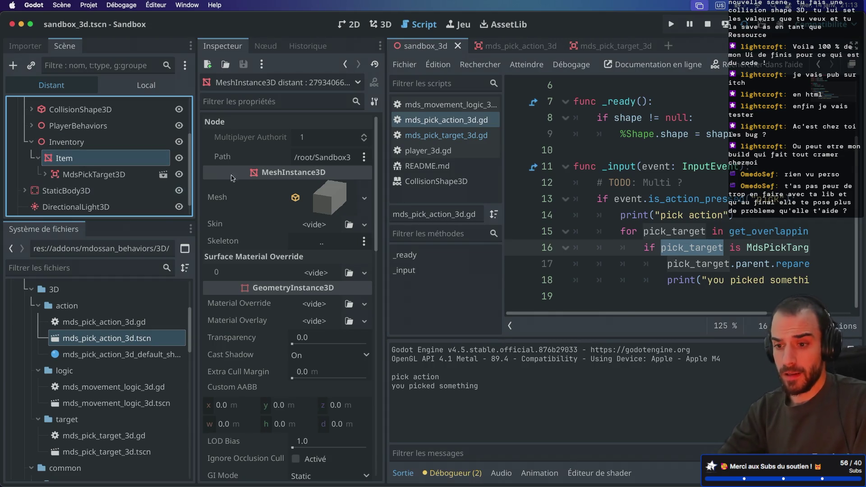
Step: Widen and heighten the Scene dock, then hide the side panels to show the script fully
drag(197, 167, 212, 169)
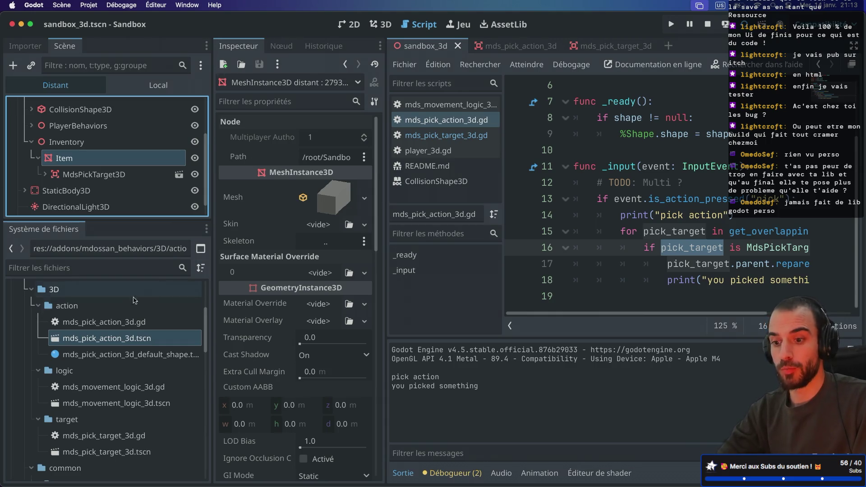
drag(114, 220, 113, 228)
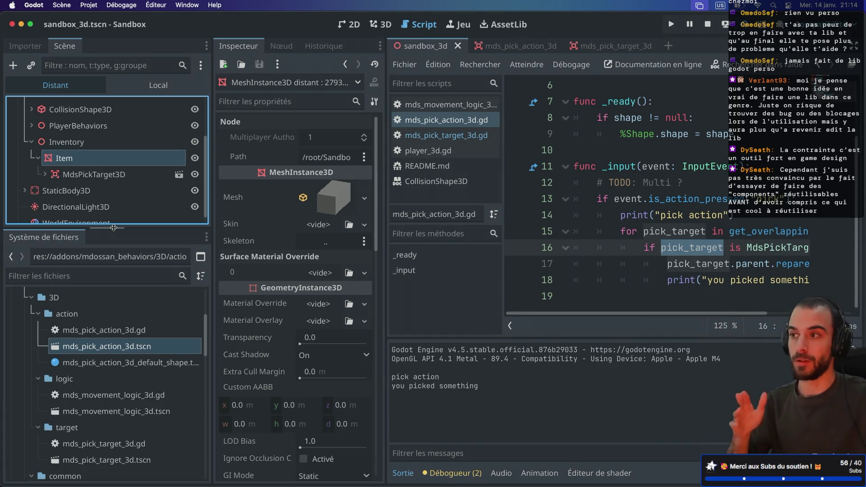
key(ctrl+super+d)
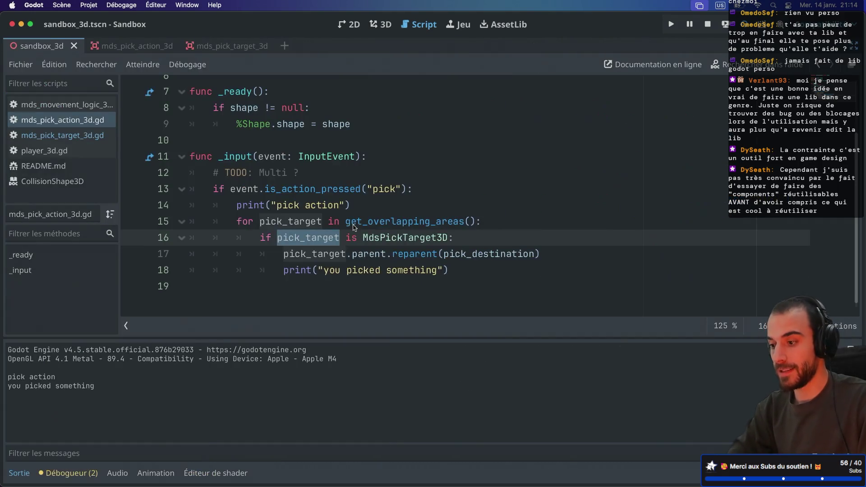
click(288, 261)
mouse_move(288, 261)
mouse_down()
mouse_move(266, 255)
mouse_move(558, 256)
mouse_up()
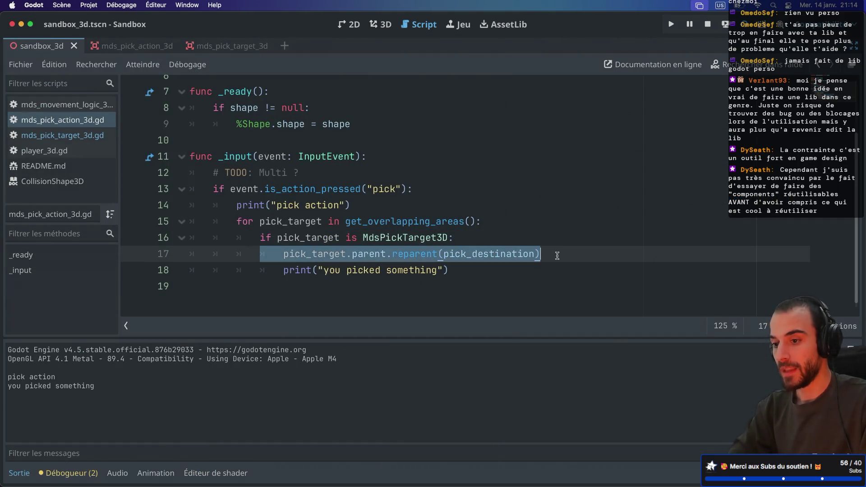
key(Up)
key(Up)
key(Up)
click(480, 239)
key(Return)
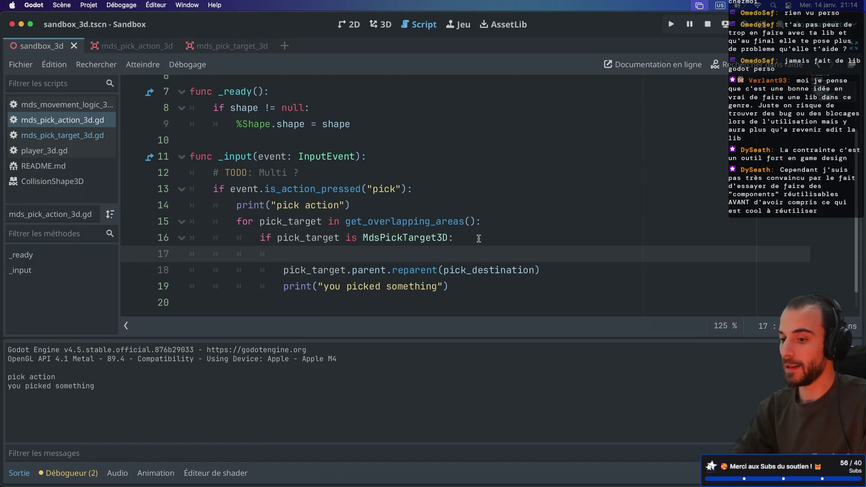
key(BackSpace)
key(BackSpace)
key(BackSpace)
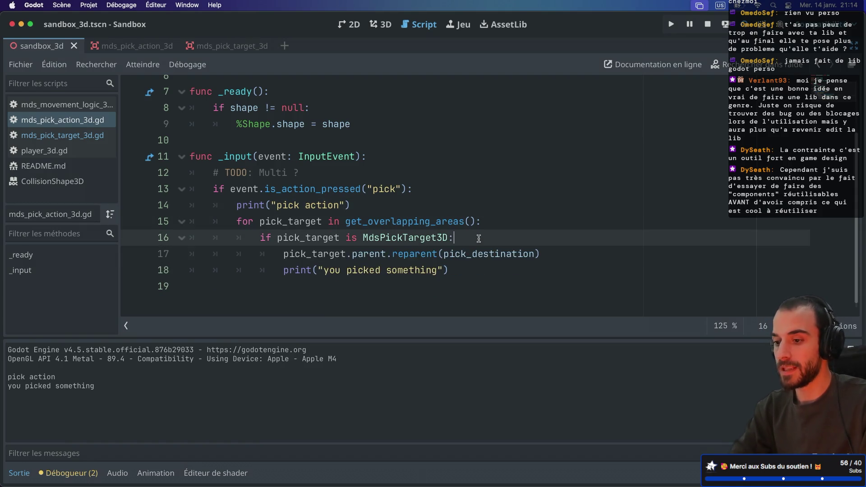
drag(292, 255, 573, 247)
click(538, 279)
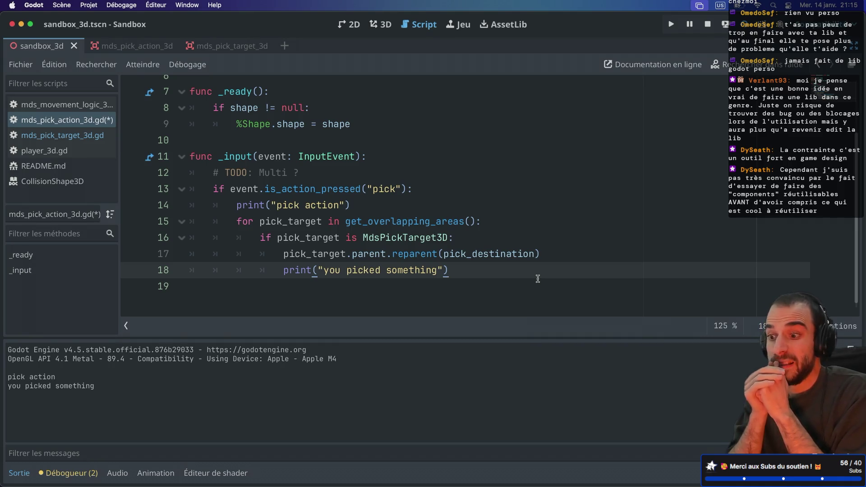
key(ctrl+super+d)
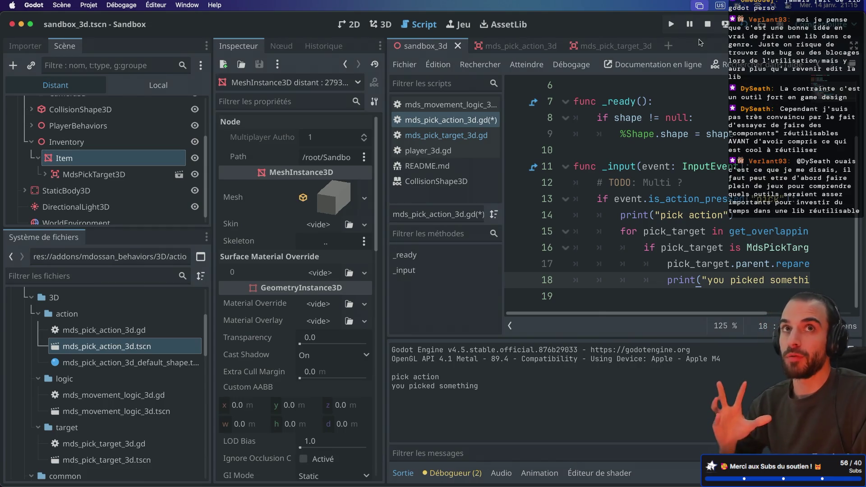
Step: Run the sandbox game with F5 to test the item pickup, then stop it
key(F5)
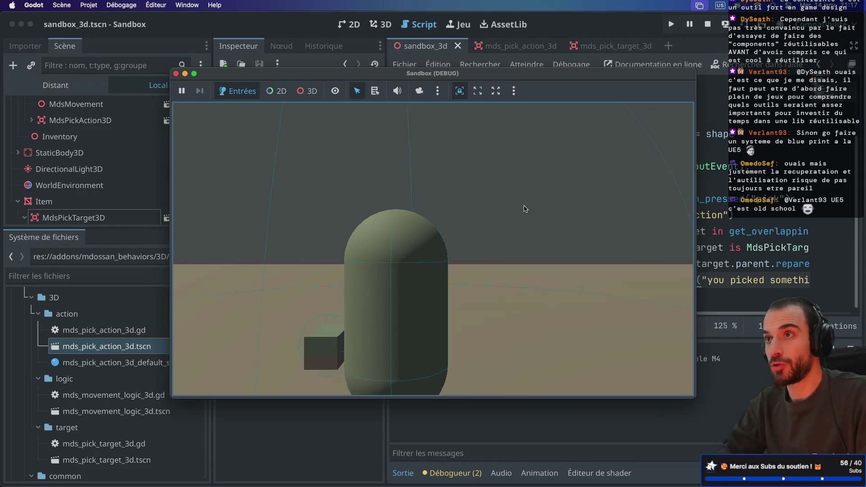
click(176, 74)
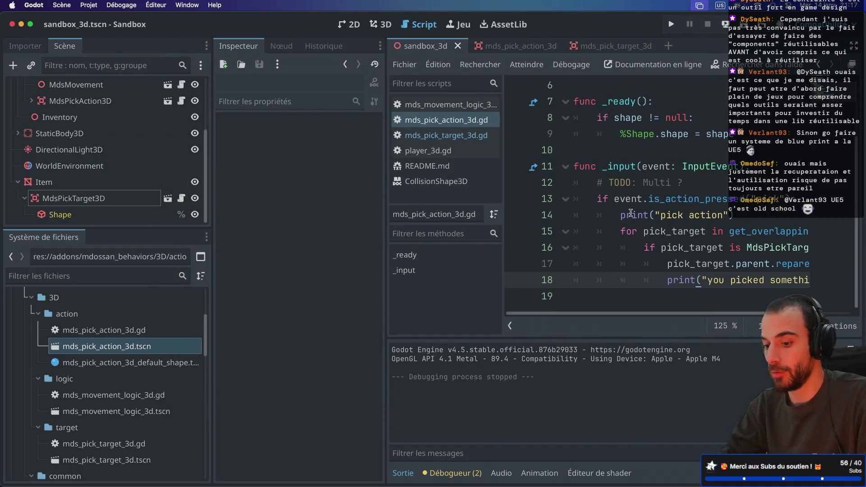
Step: Read the reparent code in mds_pick_action_3d.gd in distraction-free mode, then relaunch the sandbox scene
key(ctrl+super+d)
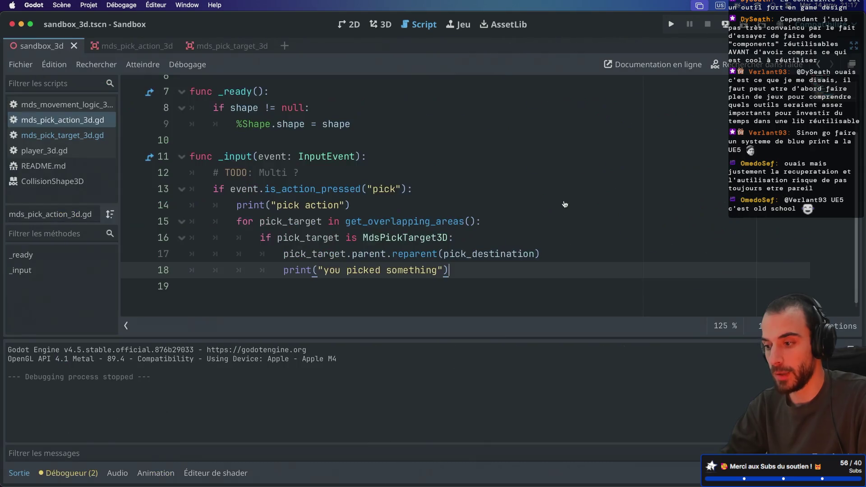
scroll(394, 247, up, 1)
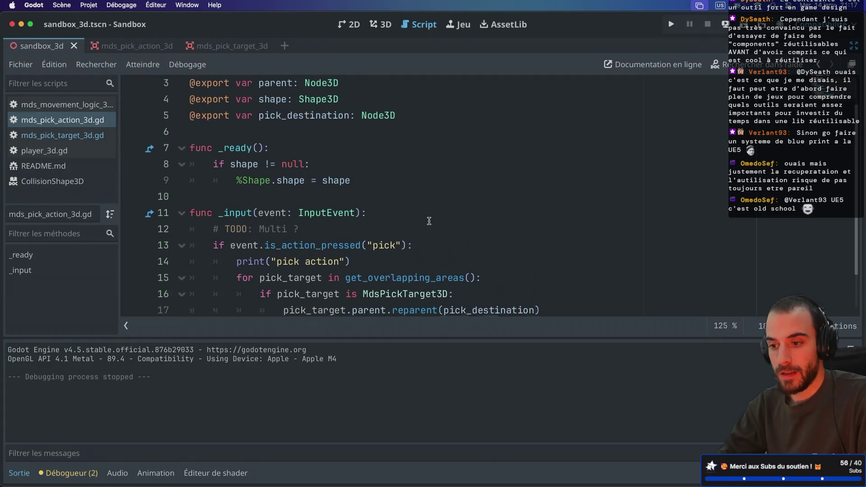
key(ctrl+super+d)
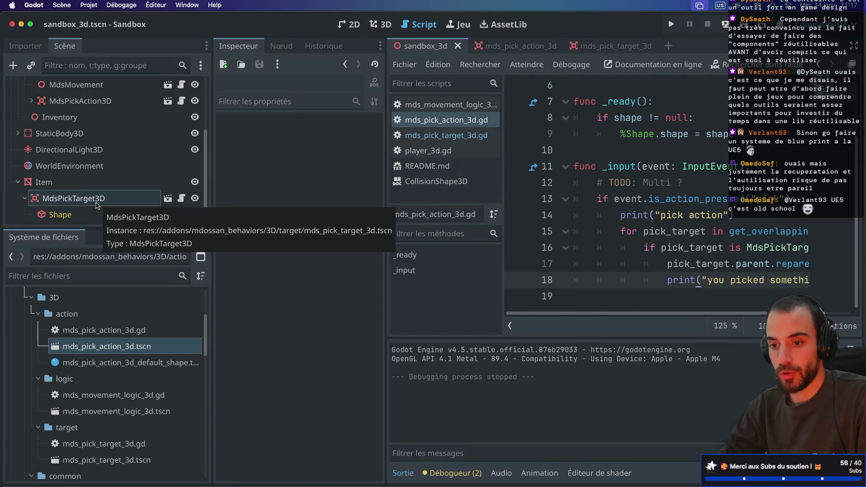
scroll(99, 199, up, 3)
scroll(111, 193, down, 3)
click(725, 27)
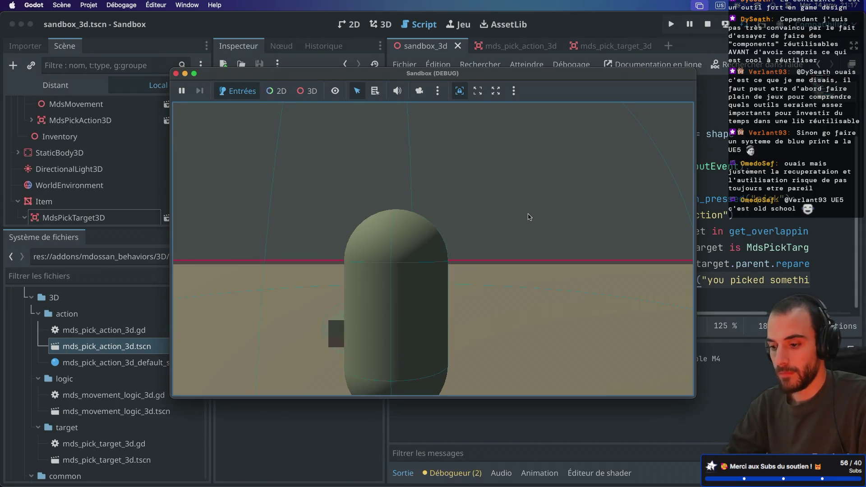
Step: Pick up the nearby item with the E key so 'you picked something' appears in Output
key(e)
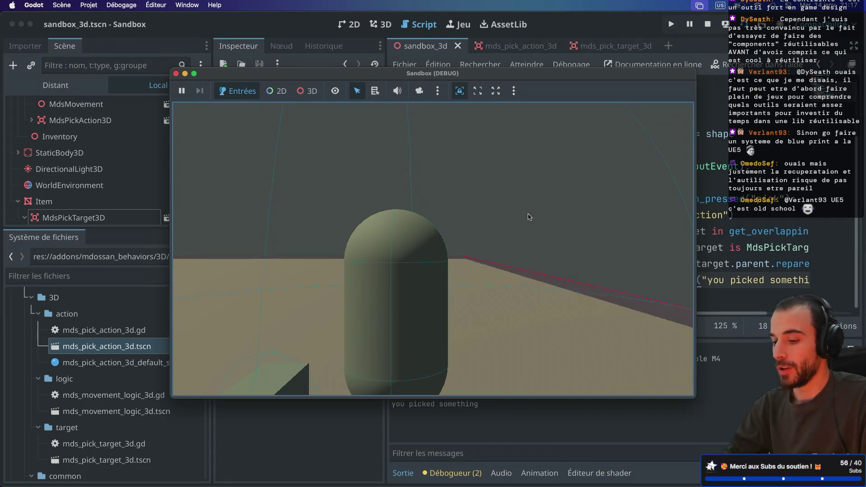
Step: Stop the game and return from the mds_pick_action_3d scene to sandbox_3d
click(176, 73)
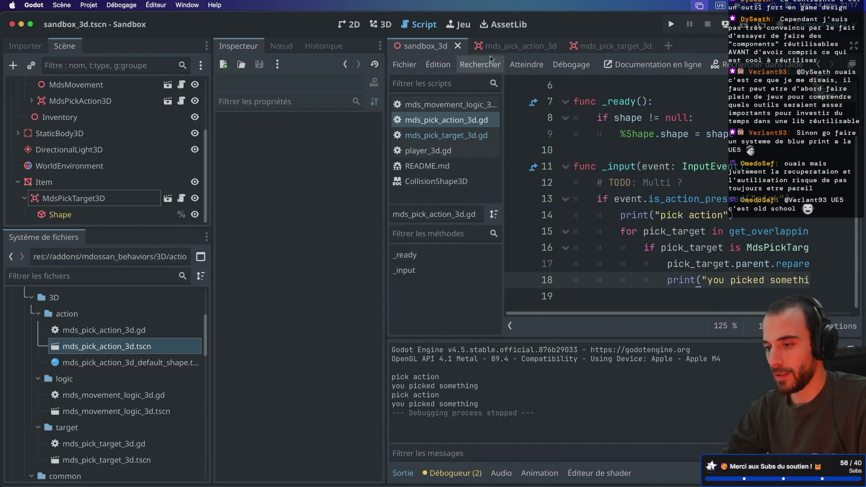
click(508, 47)
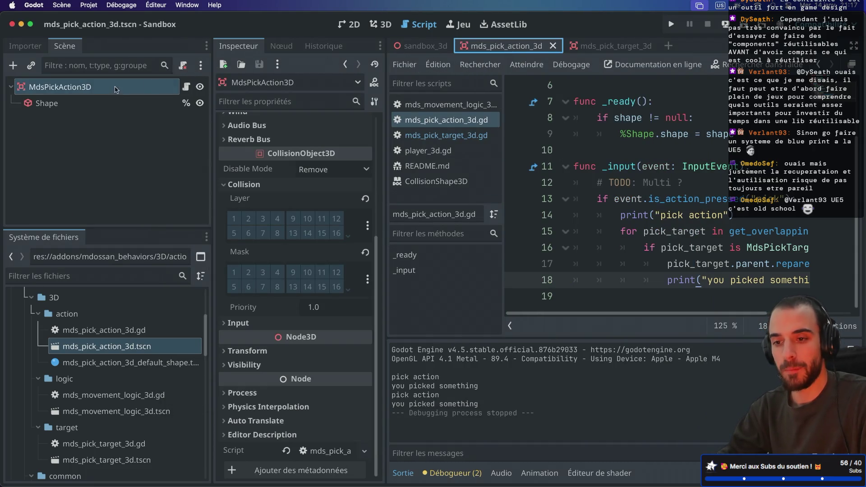
click(410, 51)
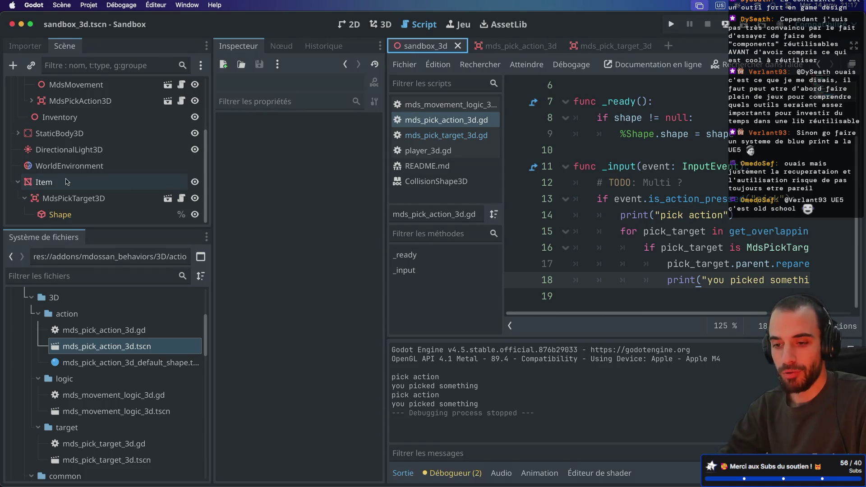
Step: Duplicate the Item node as Item2 and move it back along Z to -7.432
click(67, 183)
click(18, 183)
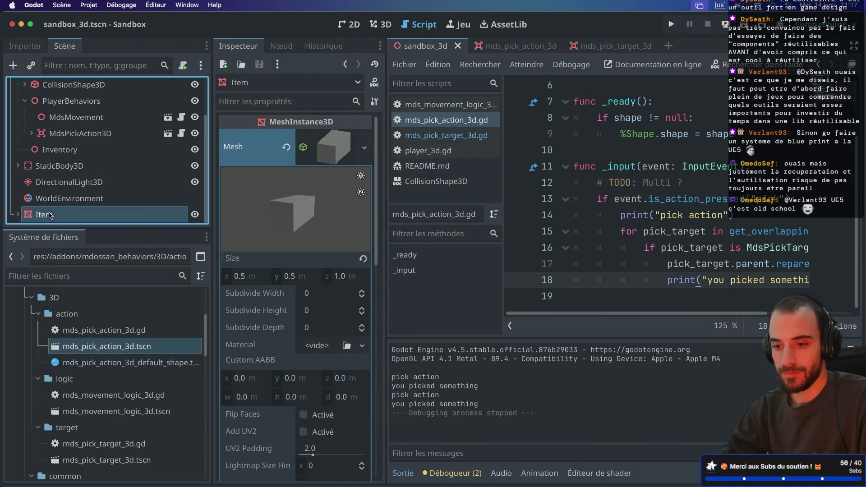
key(super+d)
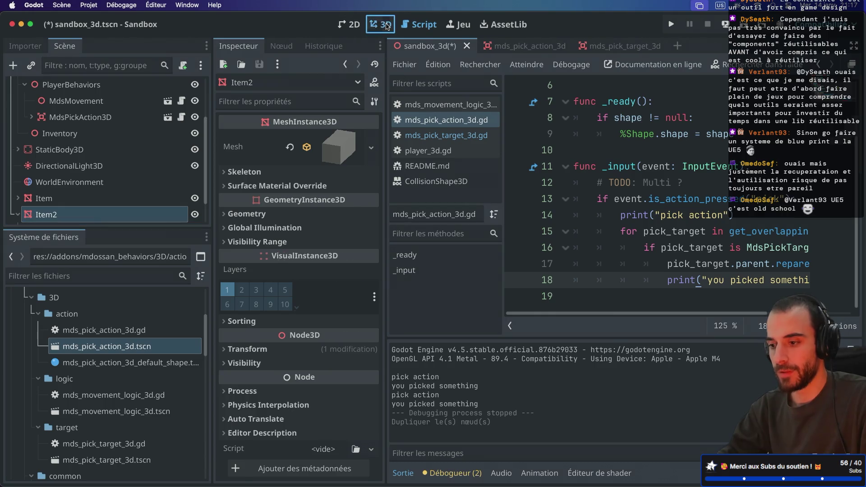
click(381, 25)
drag(677, 252, 771, 217)
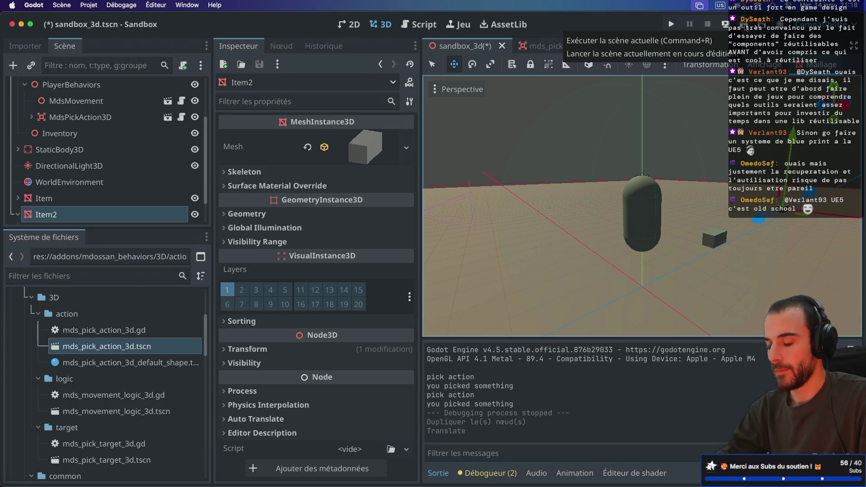
Step: Run the sandbox scene with Item2 and close the game after the picks are logged
click(745, 25)
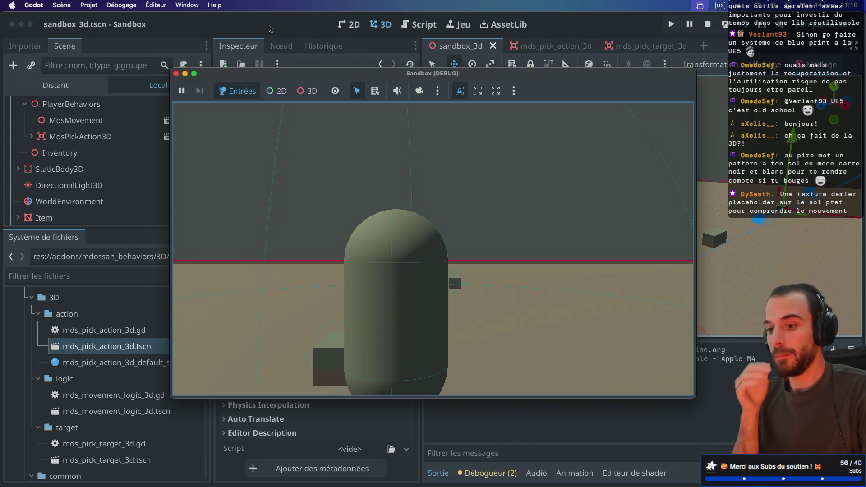
click(176, 74)
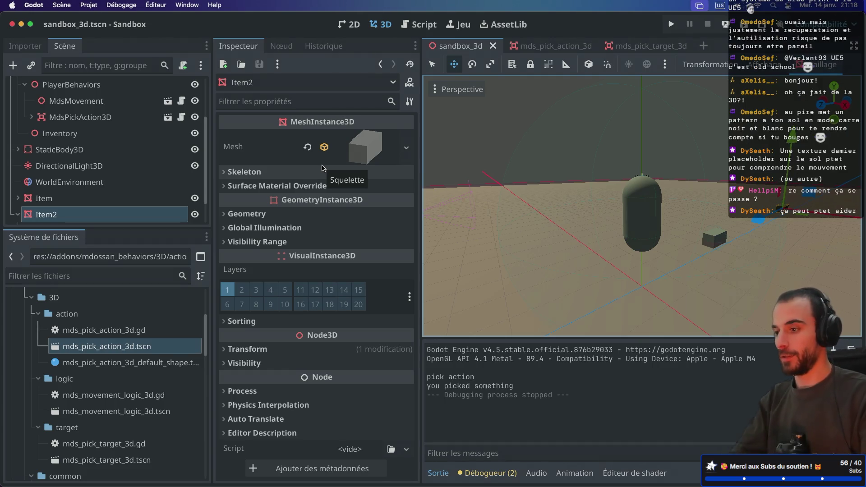
Step: Run the sandbox scene once more, close it, and switch to the browser desktop
key(super+b)
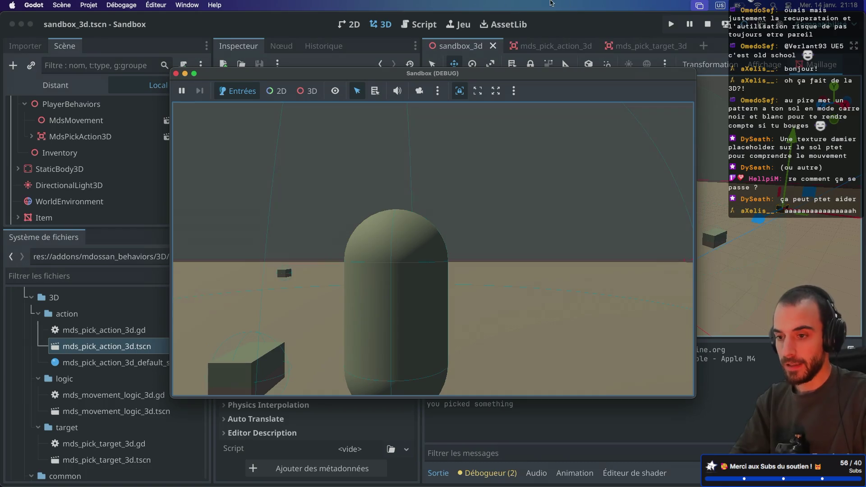
click(176, 74)
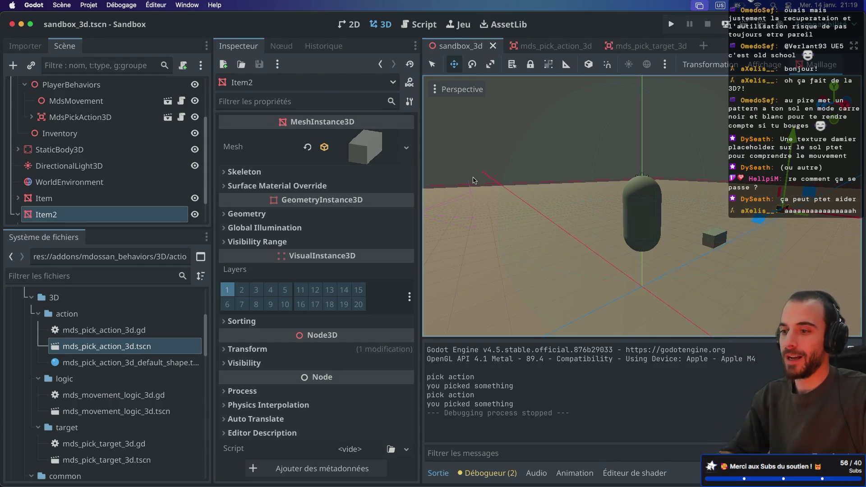
key(ctrl+Right)
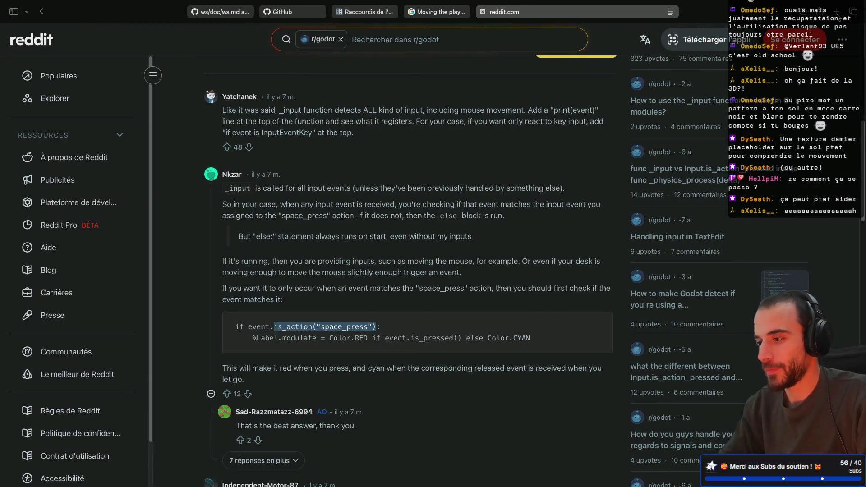
Step: Load itch.io in a new browser tab and go to your creator profile
key(super+t)
text(itch.io)
key(Return)
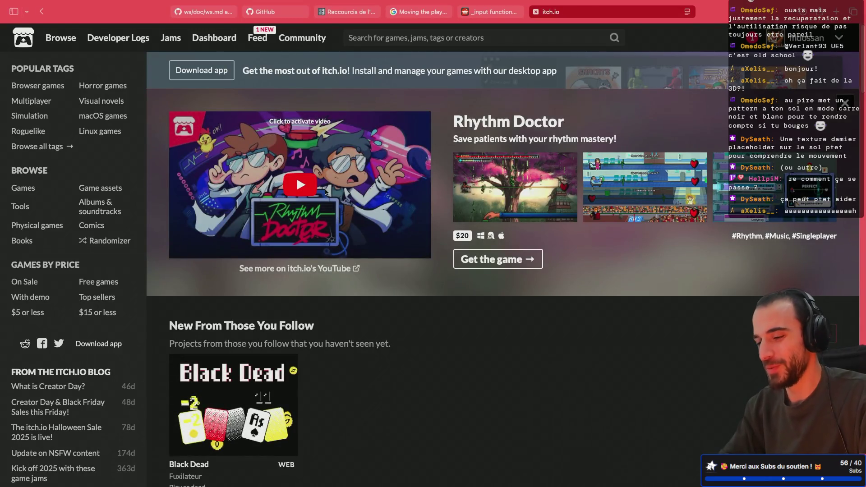
click(808, 38)
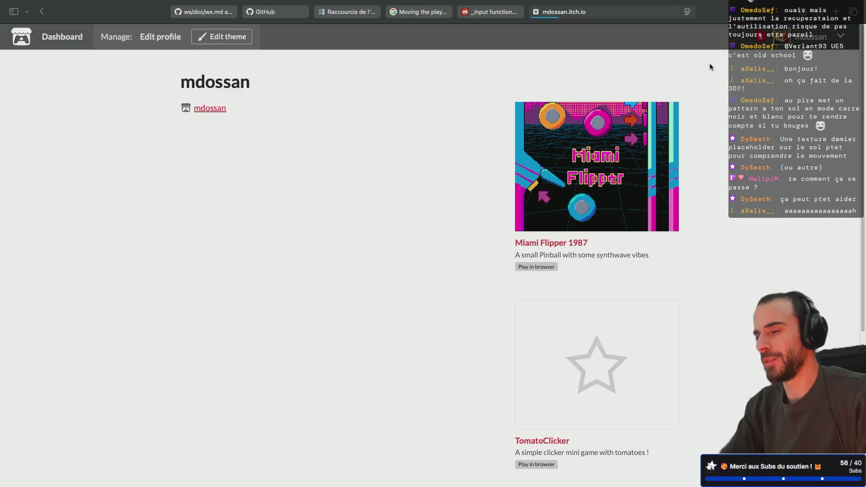
scroll(546, 282, down, 5)
scroll(541, 307, up, 6)
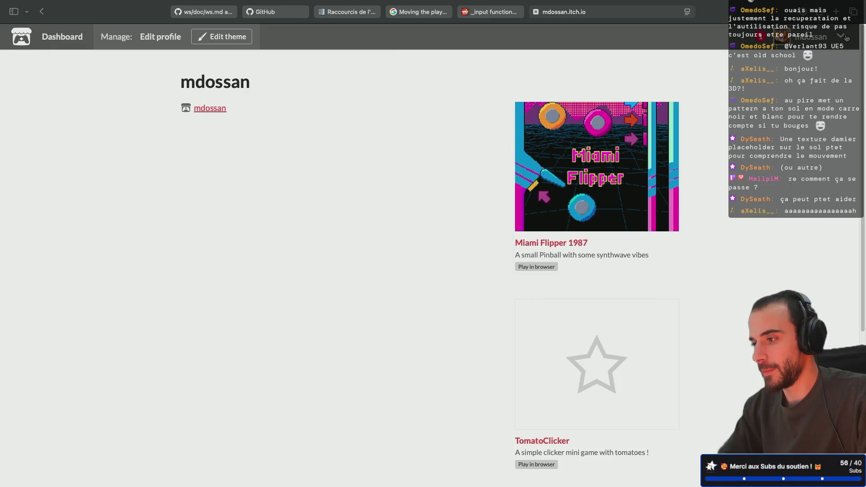
Step: From the Dashboard, open Test Godot x WebRTC and launch its browser game
click(847, 39)
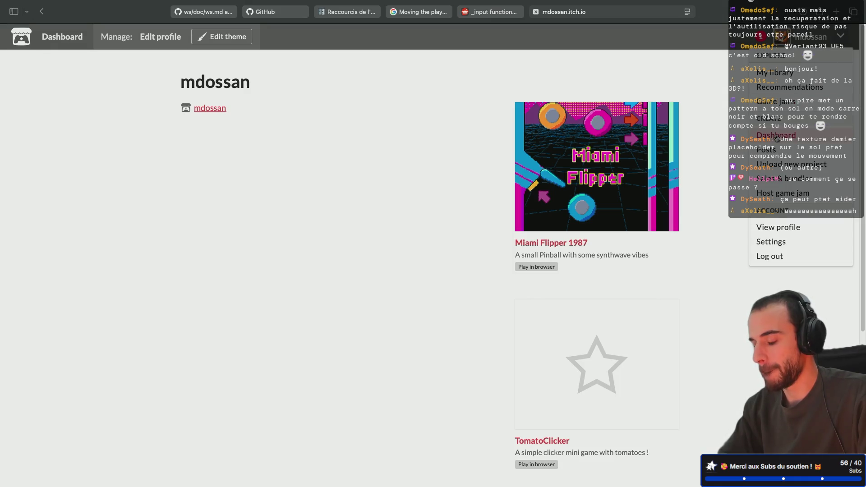
click(756, 134)
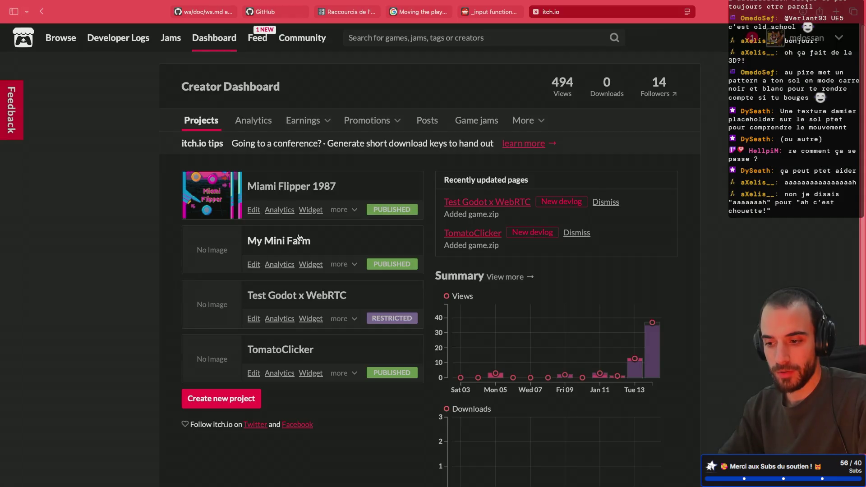
click(303, 296)
click(413, 296)
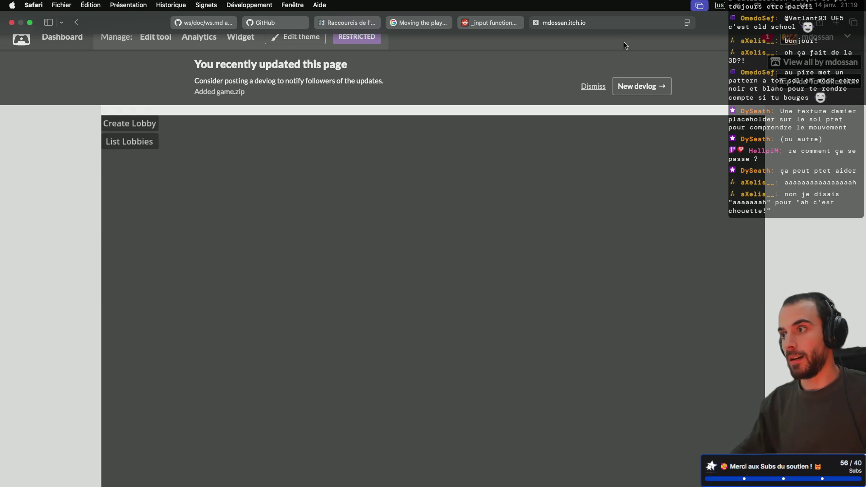
Step: Create a lobby in the WebRTC game and wait until three player IDs are listed
click(129, 124)
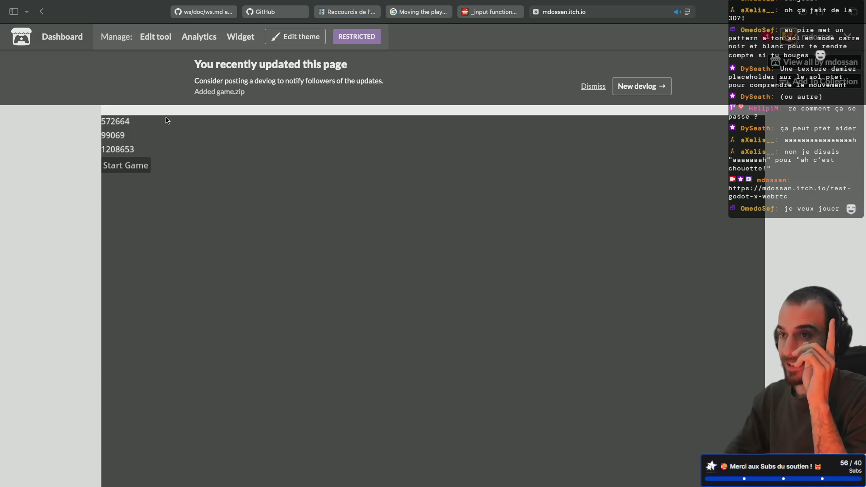
Step: Start the multiplayer match and steer the player with the arrow keys toward the palm trees
click(135, 167)
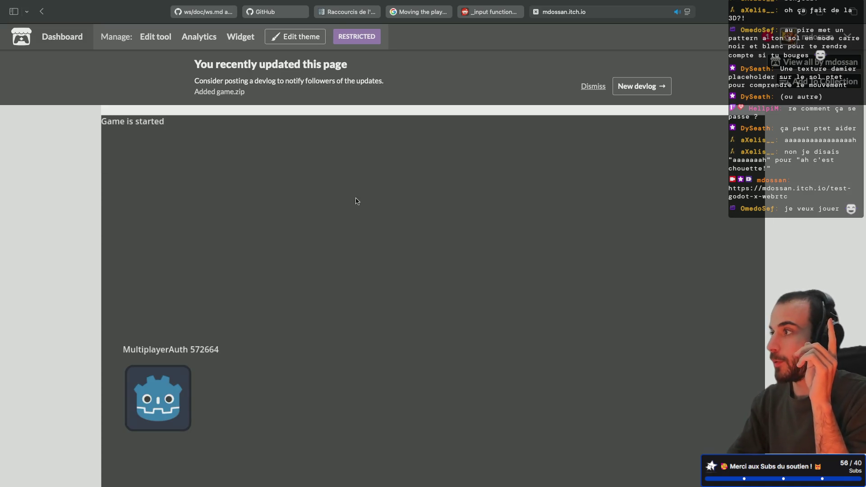
key(Up)
key(Right)
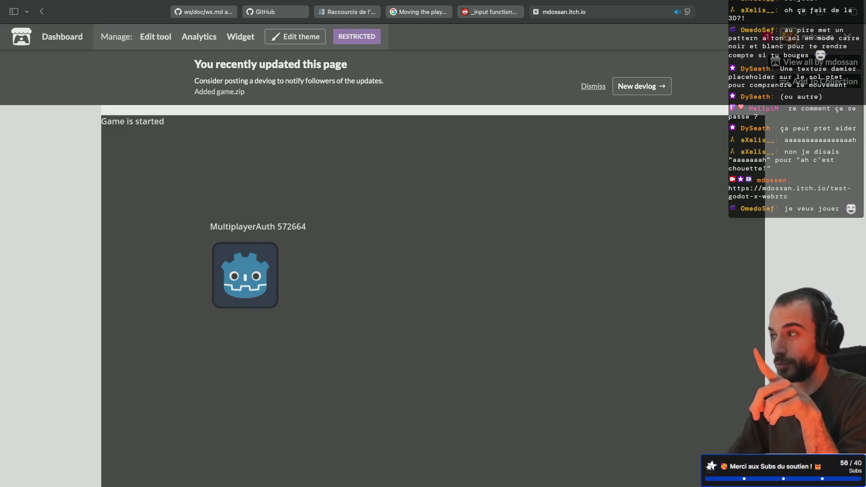
key(Left)
key(Down)
key(Right)
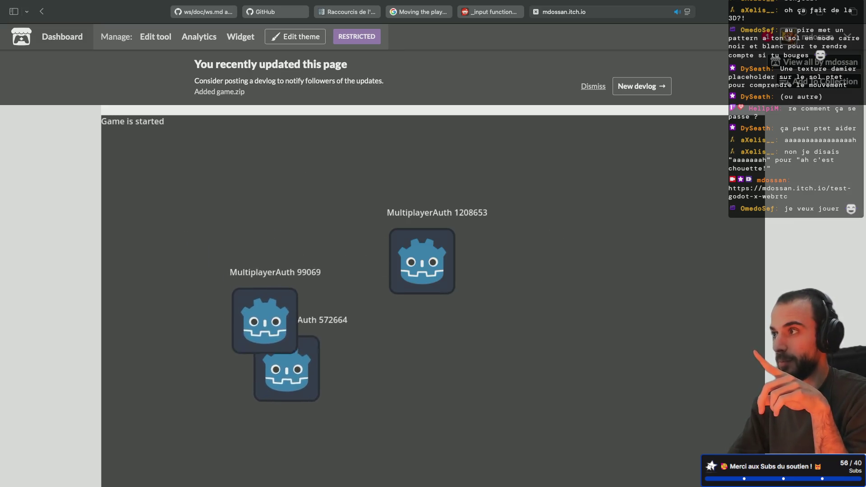
key(Down)
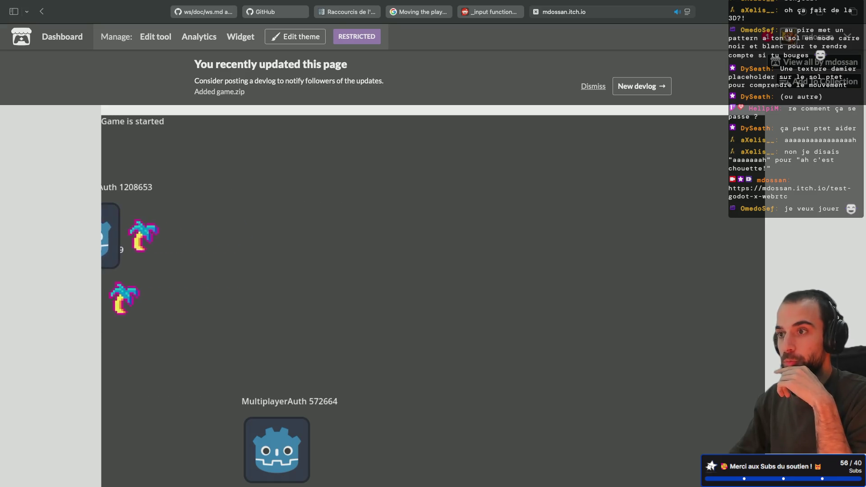
key(Right)
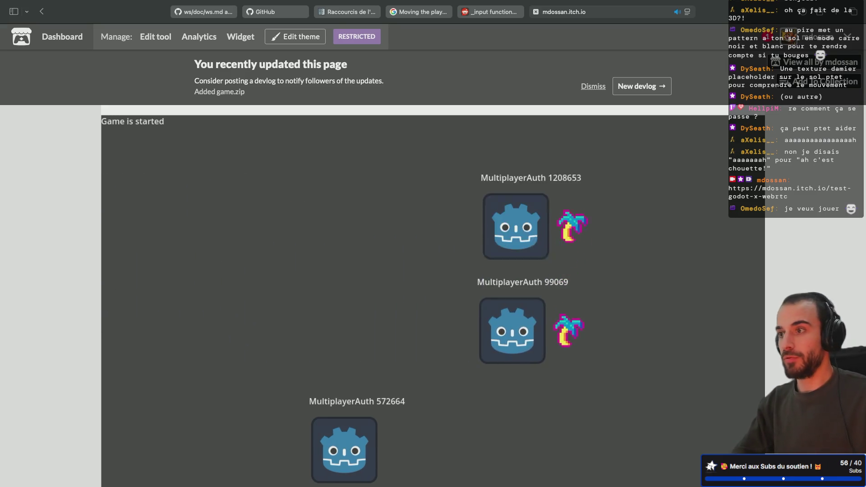
key(Right)
key(Up)
key(Left)
key(Up)
key(Down)
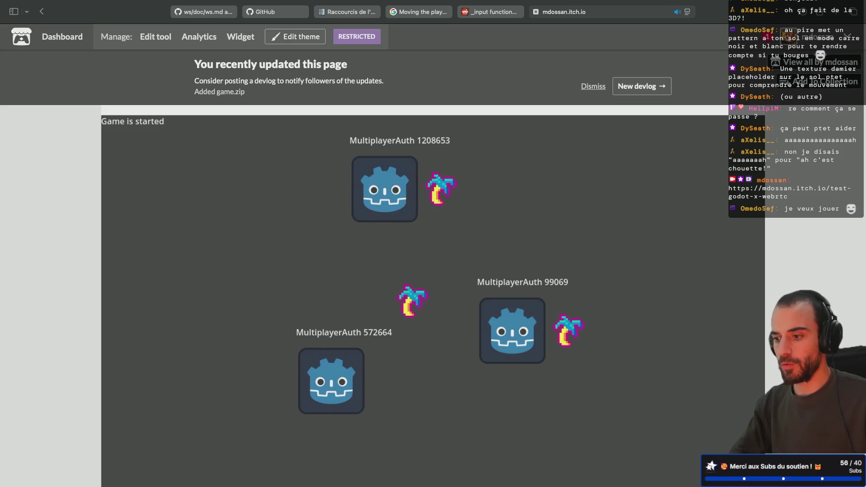
key(Right)
key(Left)
key(Up)
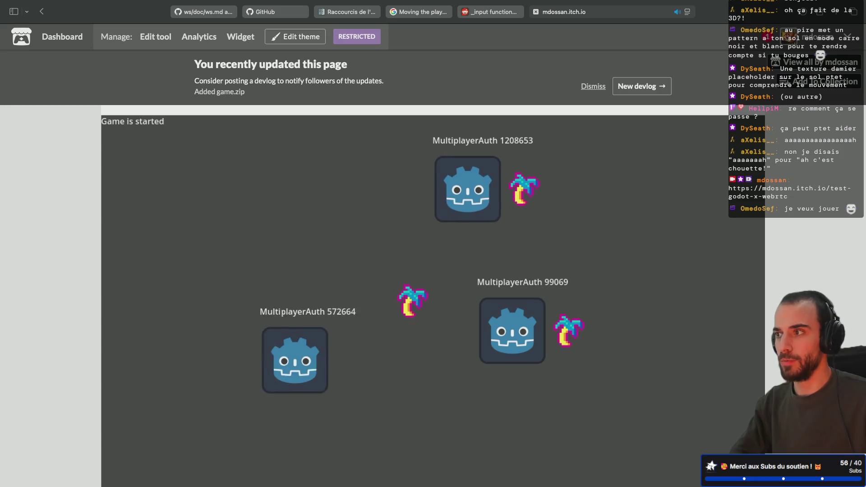
key(Left)
key(Up)
key(Down)
key(Right)
key(Up)
key(Left)
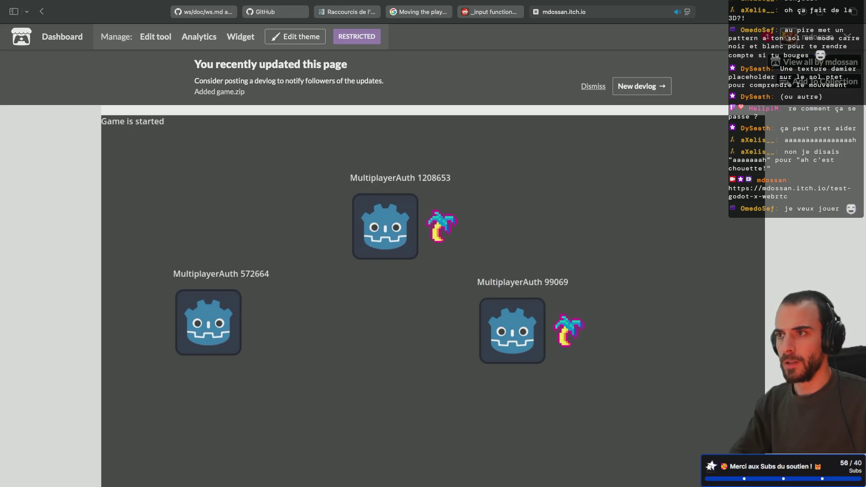
key(Right)
key(Down)
key(Up)
key(Down)
key(Left)
key(Up)
key(Right)
key(Down)
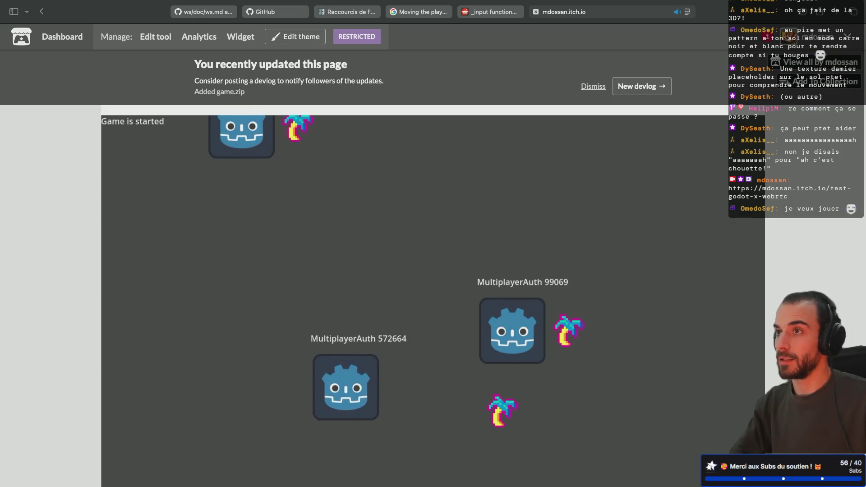
key(Down)
key(Right)
key(Up)
key(Down)
key(Right)
key(Left)
key(Up)
key(Right)
key(Up)
key(Left)
key(Up)
key(Right)
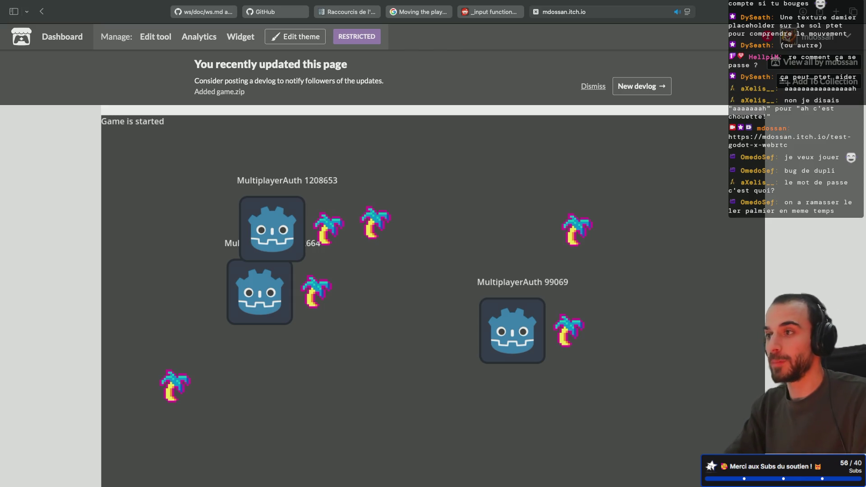
Step: Reload the itch.io page and relaunch the WebRTC browser game
key(super+r)
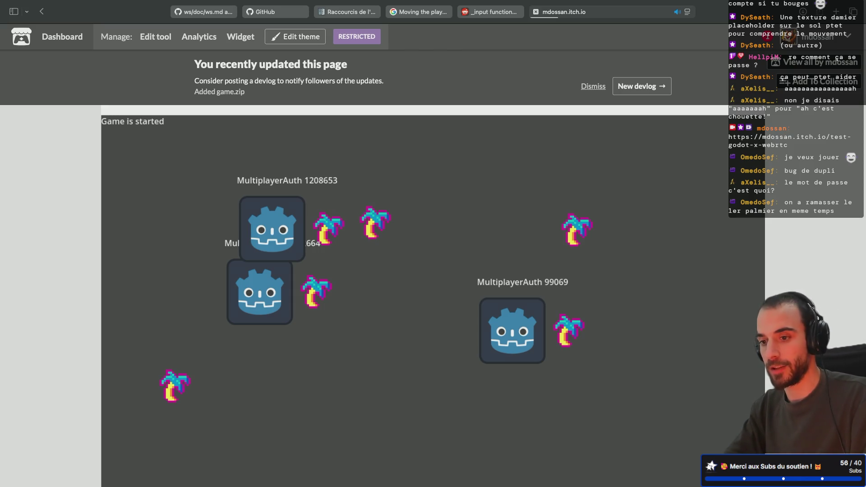
click(416, 313)
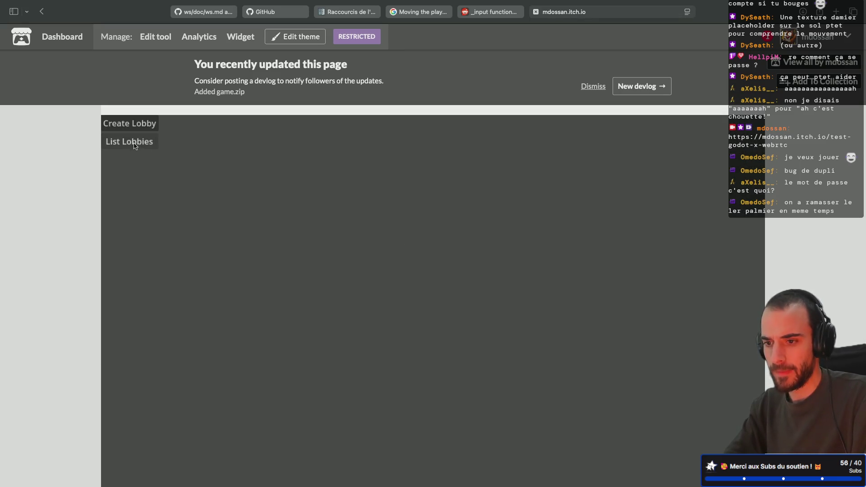
Step: Create a new lobby and wait until four player IDs are listed
click(142, 124)
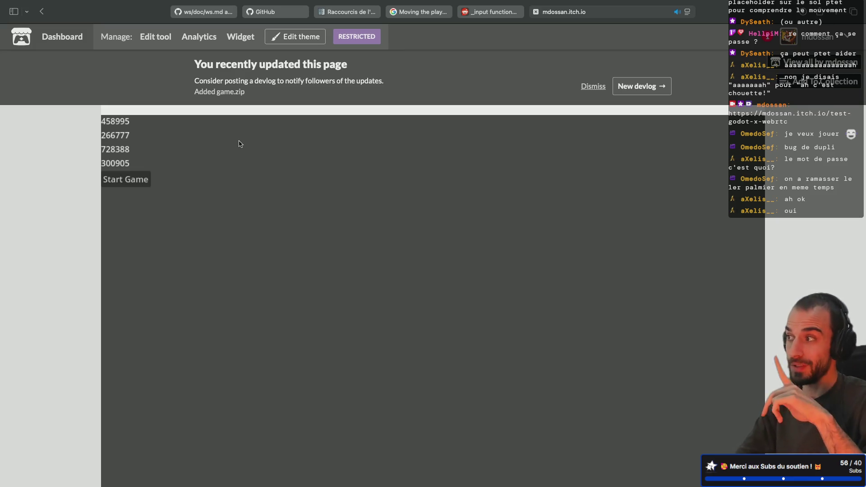
click(138, 180)
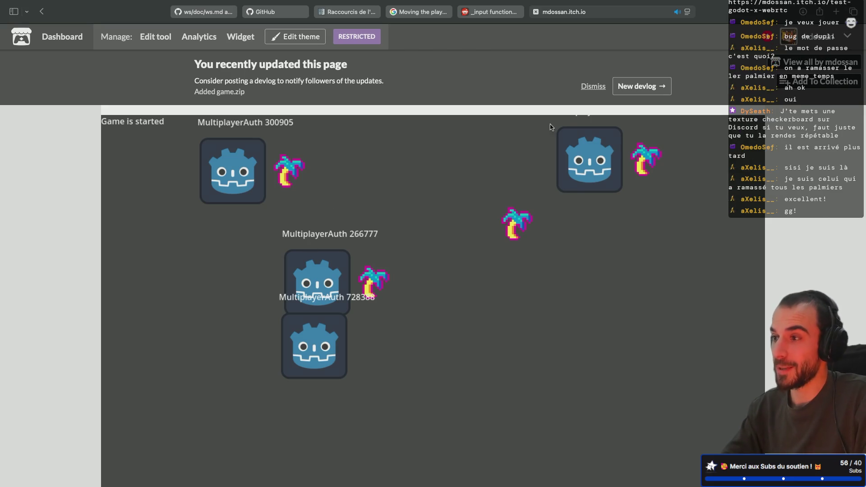
Step: Close the itch.io game tab and return to the Godot editor
click(537, 12)
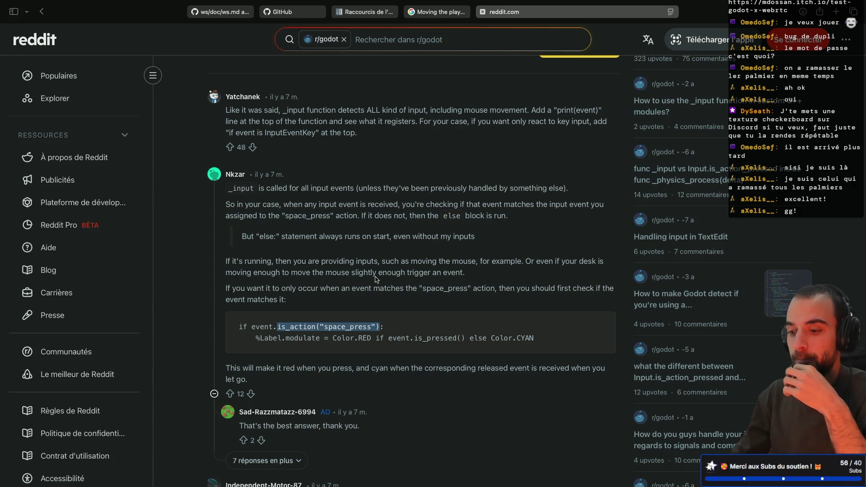
key(super+Tab)
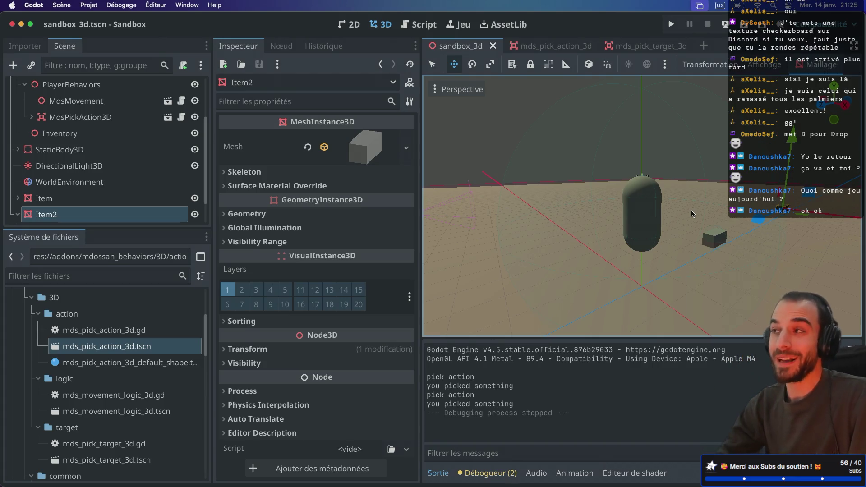
Step: Switch from the Godot editor to the desktop showing the Reddit r/godot thread about _input
key(ctrl+Right)
key(ctrl+Right)
Step: Open the itch.io home page in a new Safari tab
key(ctrl+Left)
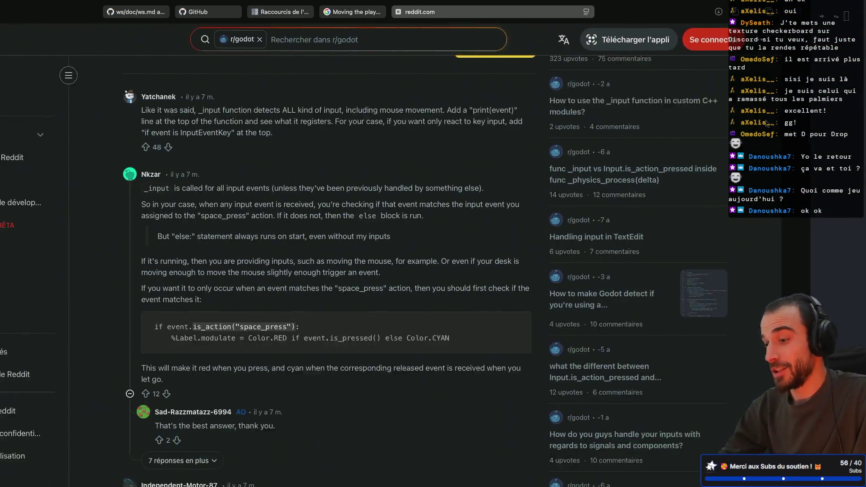
key(super+t)
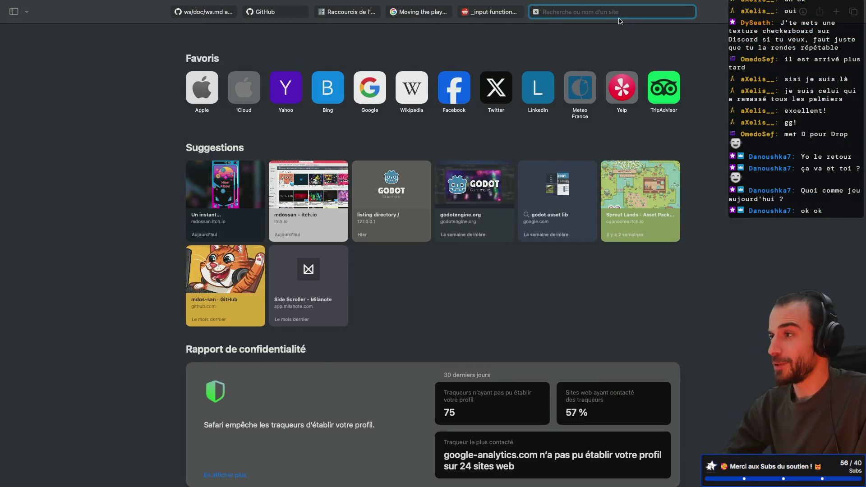
text(itch)
key(Return)
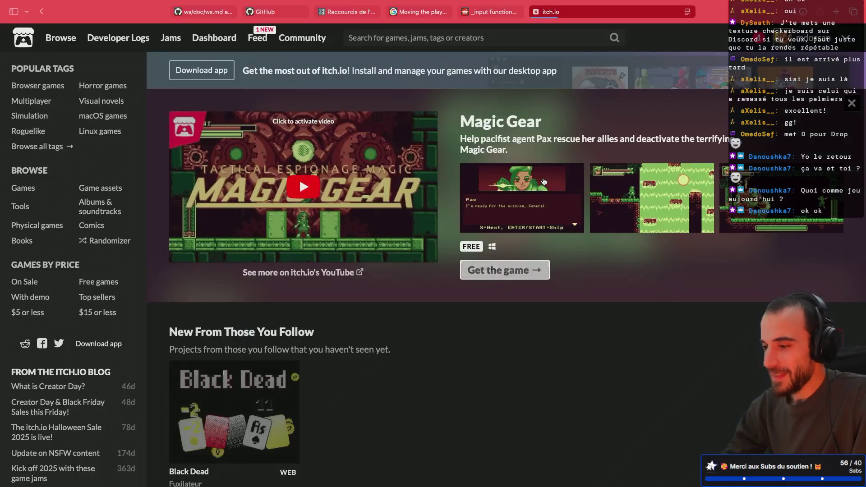
Step: Launch the Test Godot x WebRTC game from the itch.io dashboard and create a new lobby
click(812, 38)
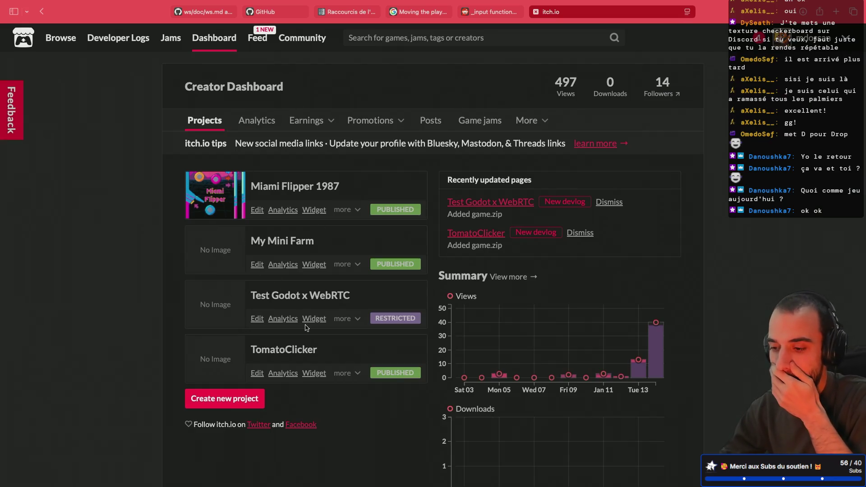
click(318, 297)
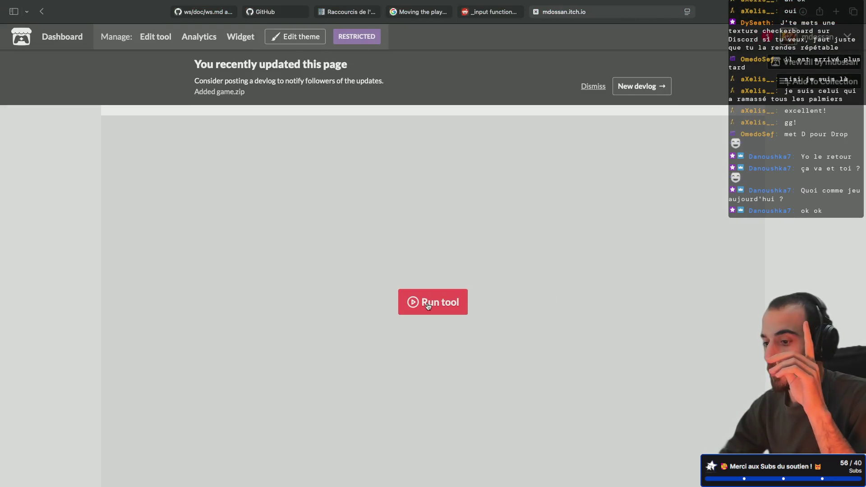
click(428, 307)
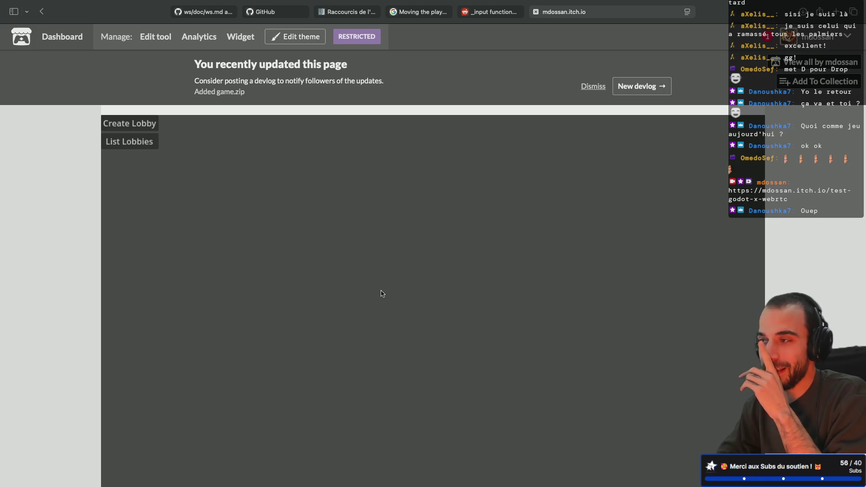
click(148, 127)
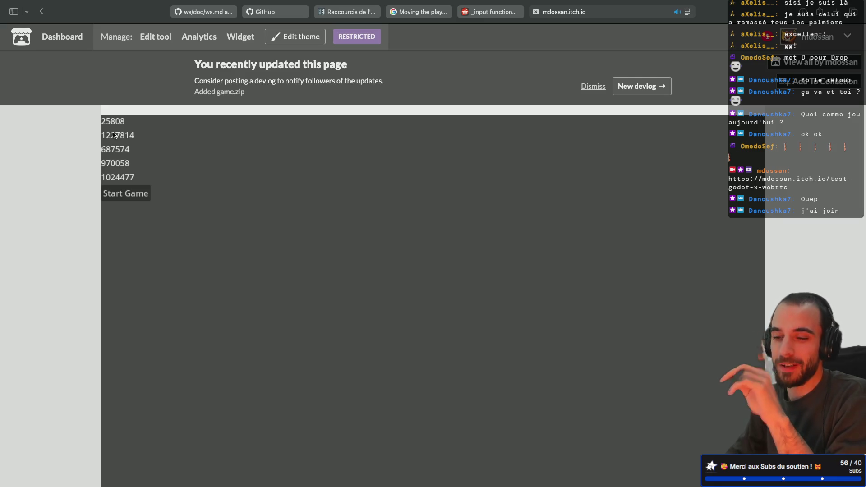
Step: Start the WebRTC match once the lobby lists the other joined players
click(135, 194)
Step: Move the player upward alongside the other players, then close the itch.io game tab
key(Up)
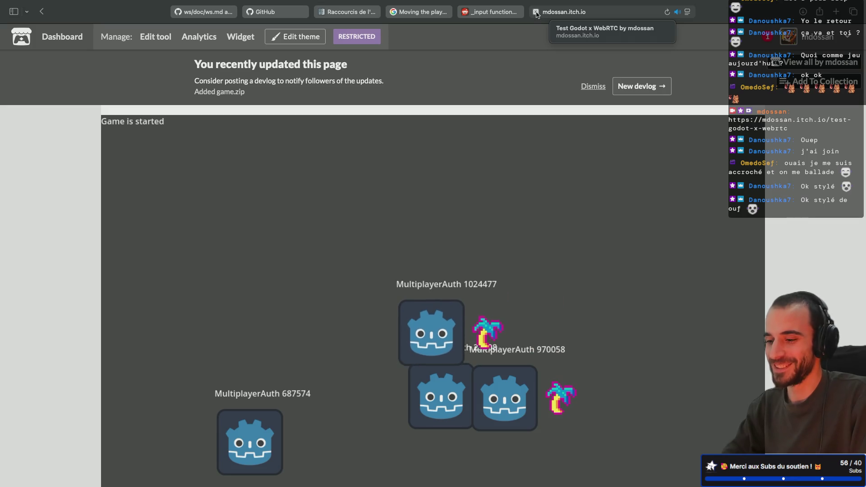
click(537, 12)
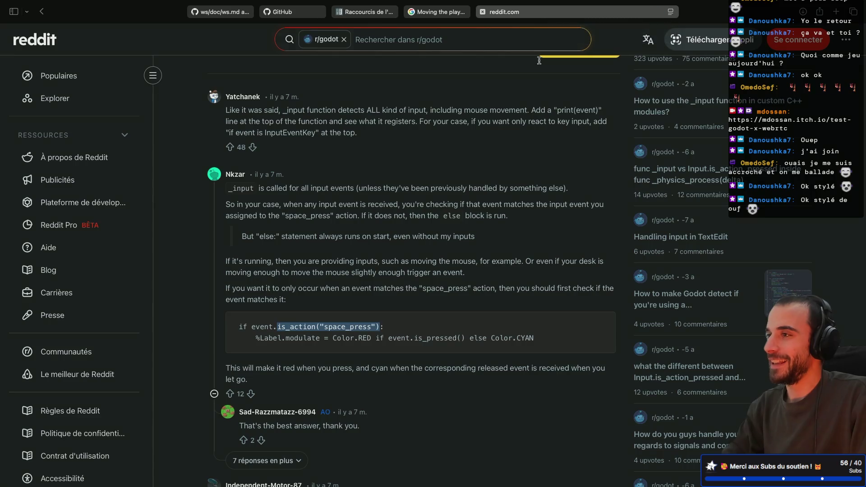
Step: Return to the Godot editor's AssetLib and run the Sandbox project
key(ctrl+Left)
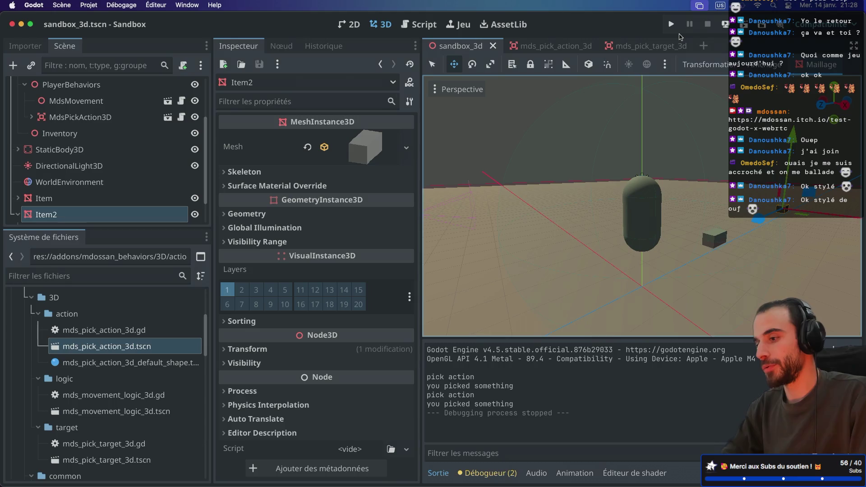
click(524, 29)
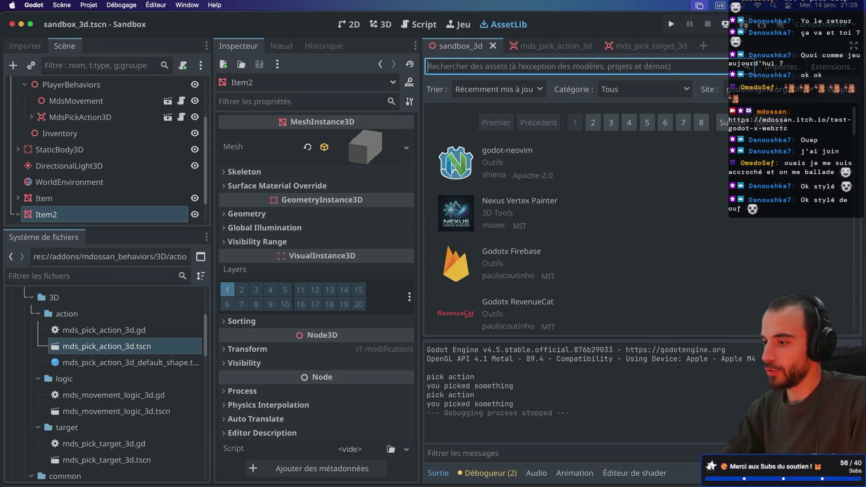
key(super+b)
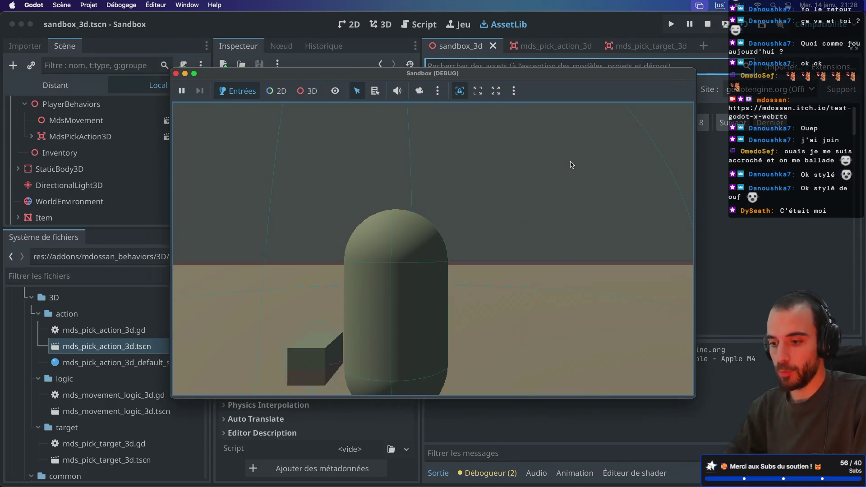
Step: Walk the capsule player forward toward the box, then close the Sandbox (DEBUG) window
key(w)
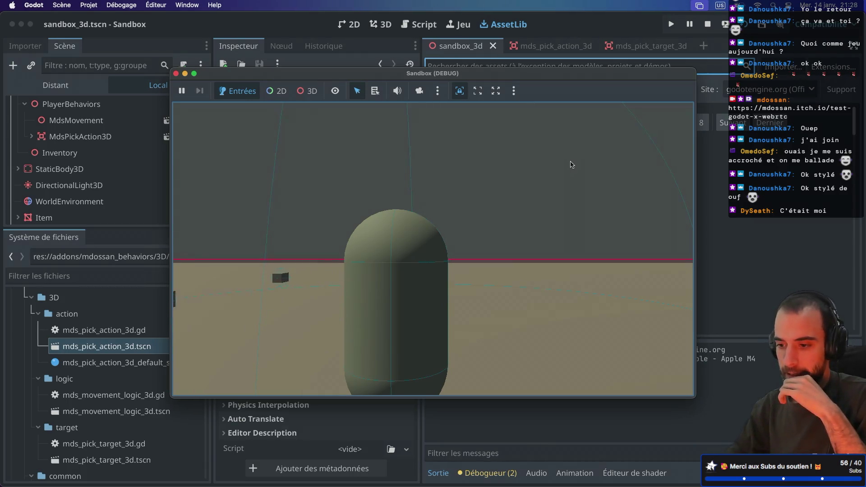
key(w)
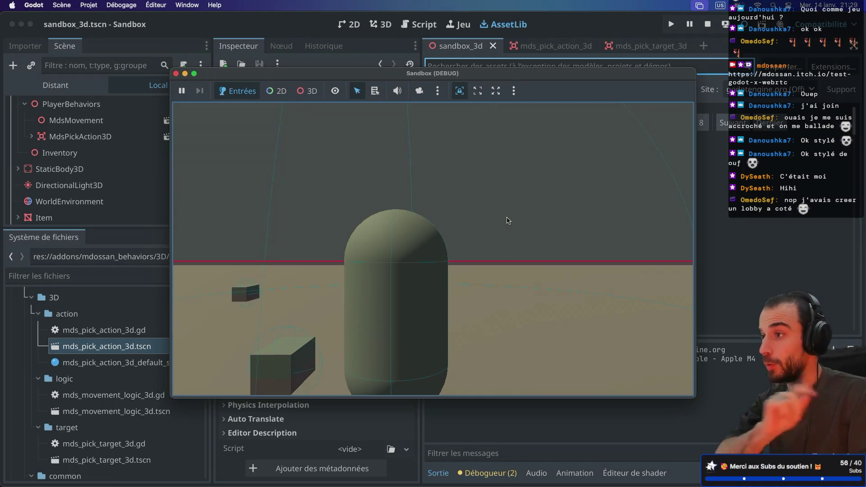
click(176, 74)
Step: Search the AssetLib for 'dwa' and open the Projet menu
scroll(116, 310, up, 5)
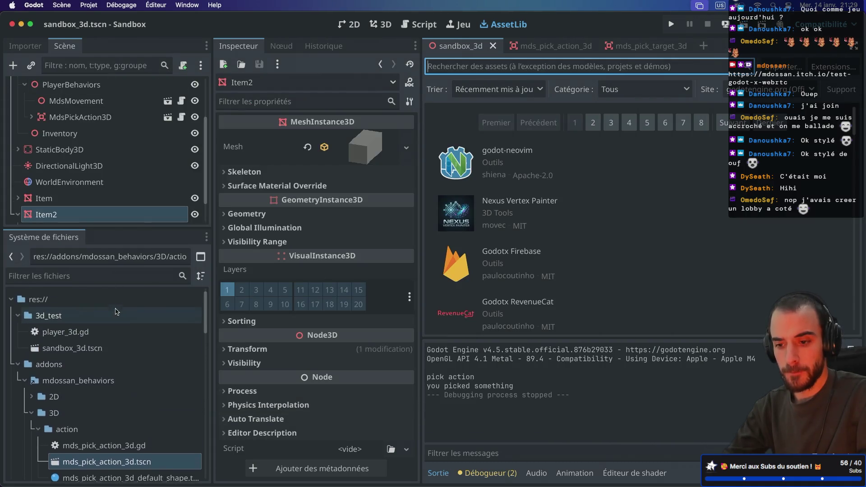
scroll(116, 311, down, 3)
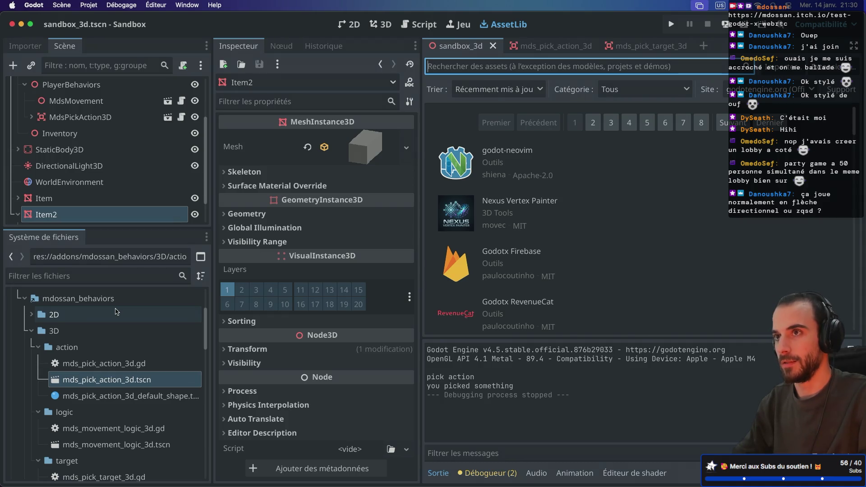
text(dwa)
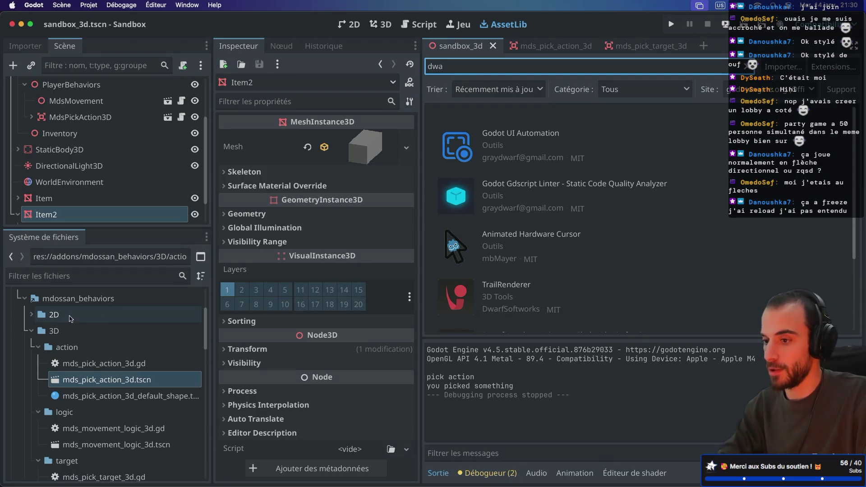
click(89, 5)
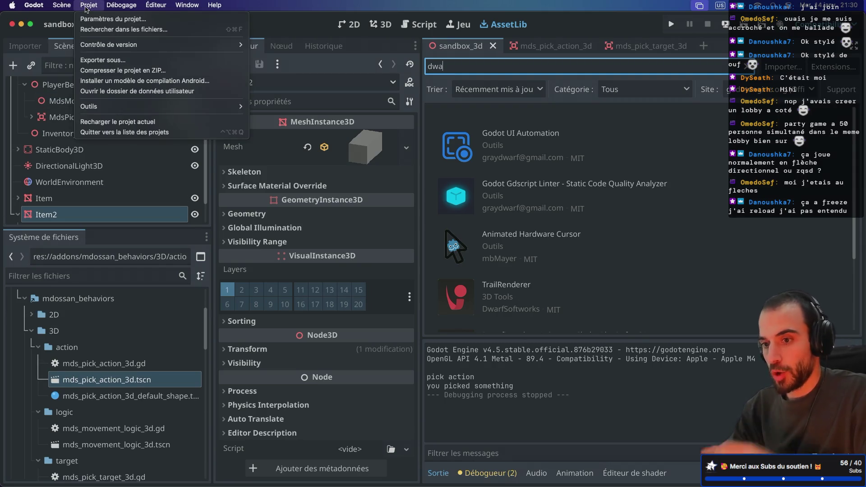
Step: Review the input map in Paramètres du projet (left, right, jump, up, down, pick), then close it
click(121, 19)
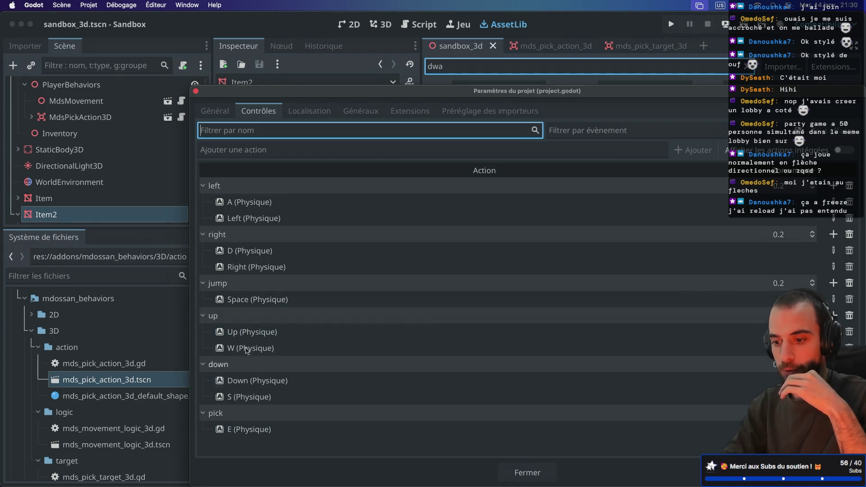
click(196, 91)
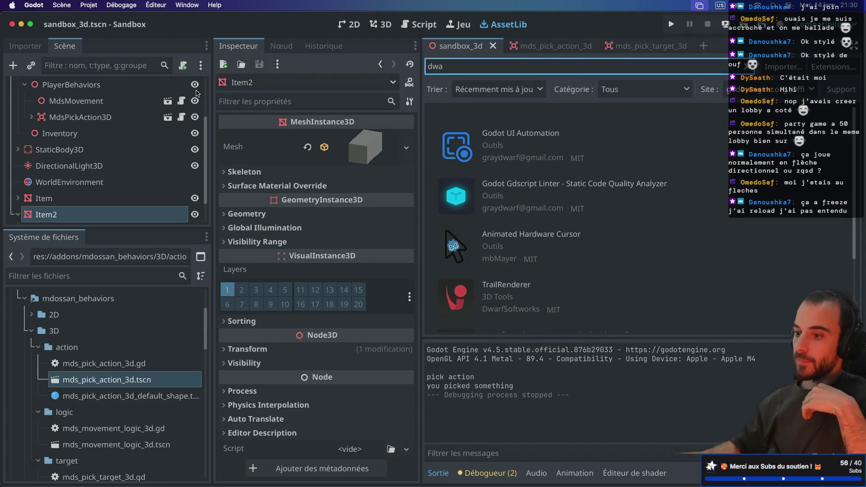
Step: Clear the 'dwa' search so the AssetLib lists recent assets again
key(BackSpace)
key(BackSpace)
key(BackSpace)
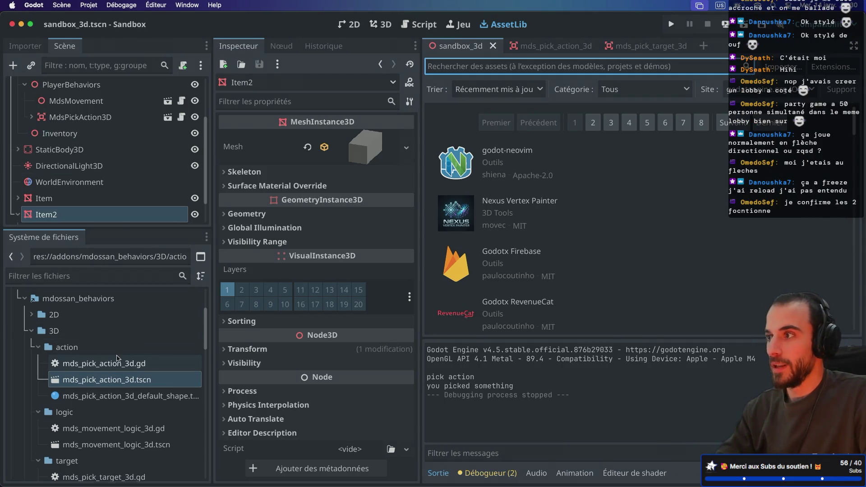
scroll(117, 359, down, 3)
scroll(117, 359, up, 3)
scroll(117, 359, down, 3)
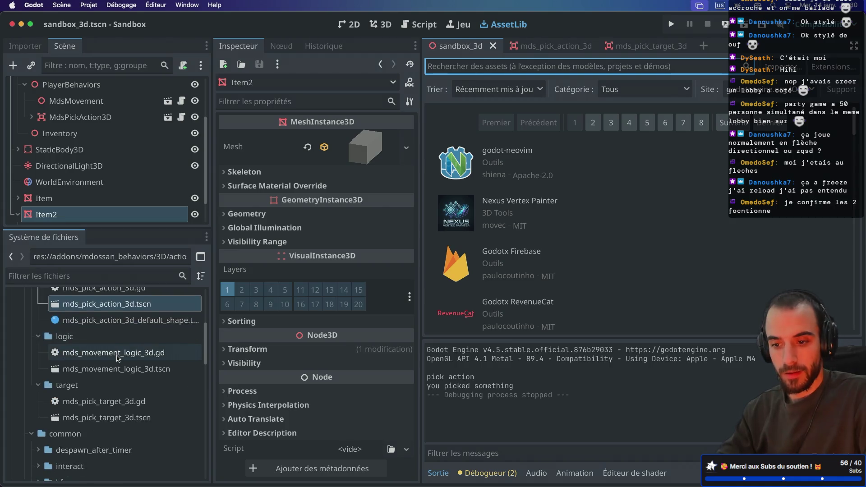
scroll(115, 334, up, 3)
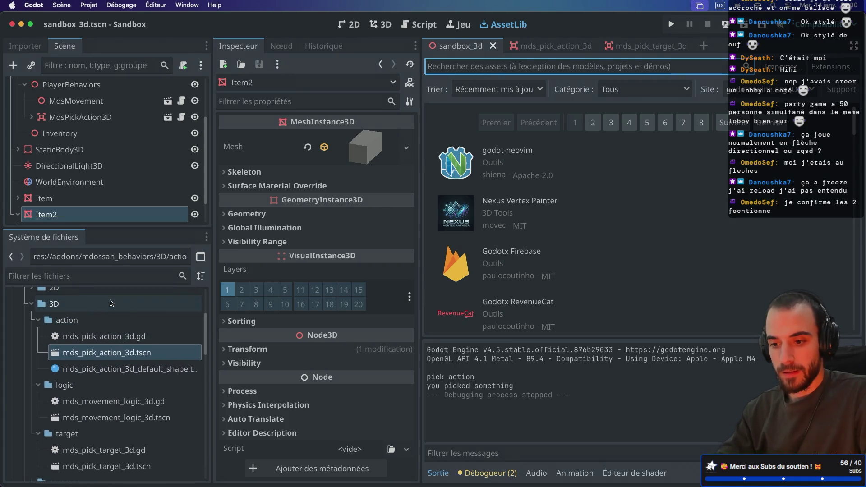
Step: Start creating a new folder via Créer nouveau > Dossier on the action folder in FileSystem
click(85, 321)
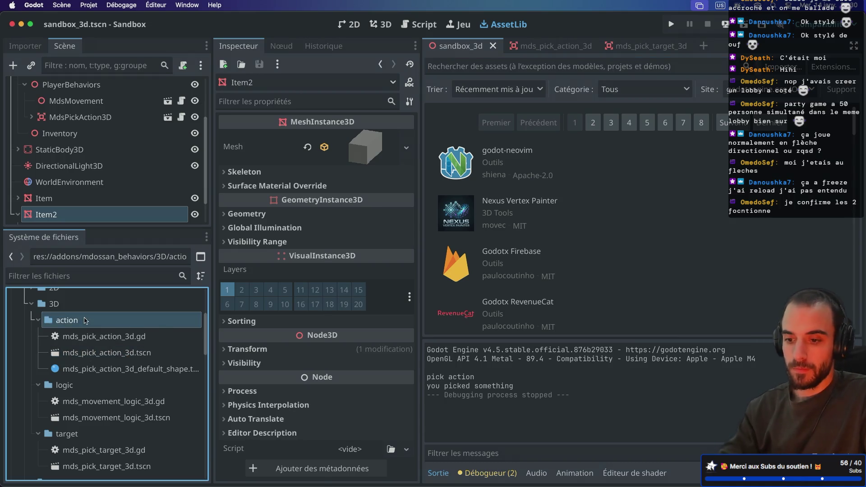
right_click(85, 320)
mouse_move(318, 255)
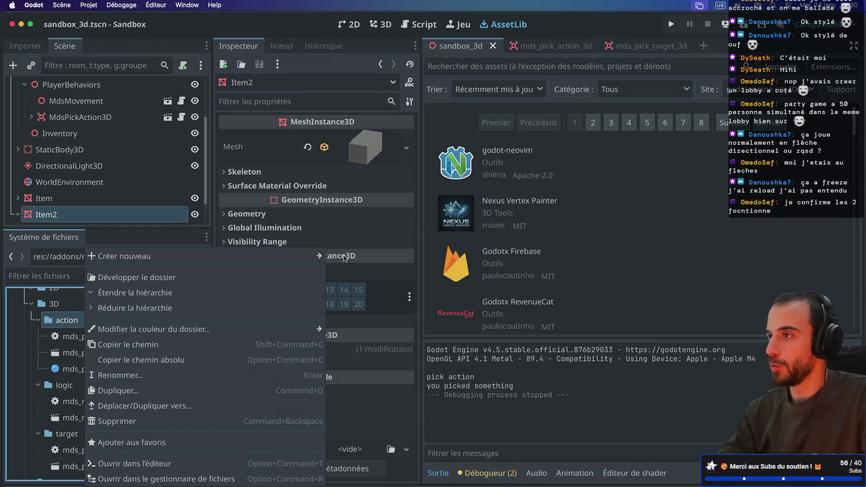
mouse_move(351, 262)
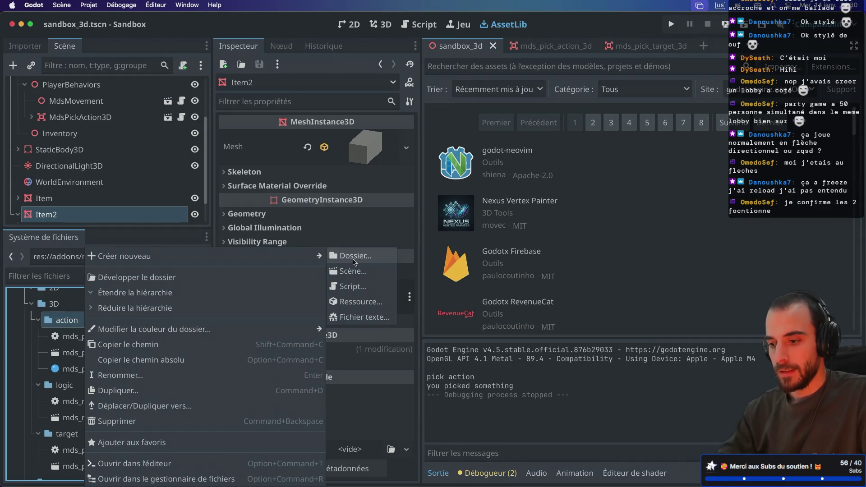
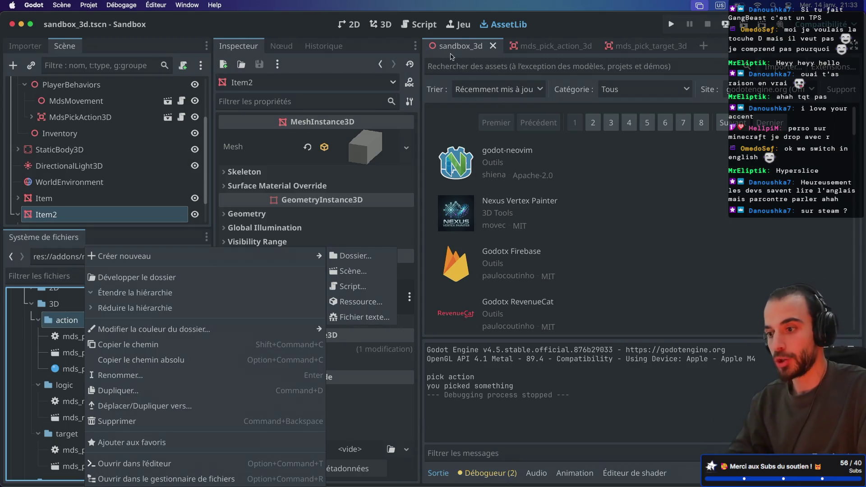
Step: Switch to Safari and load the itch.io Creator Dashboard in a new tab
click(311, 38)
key(super+Tab)
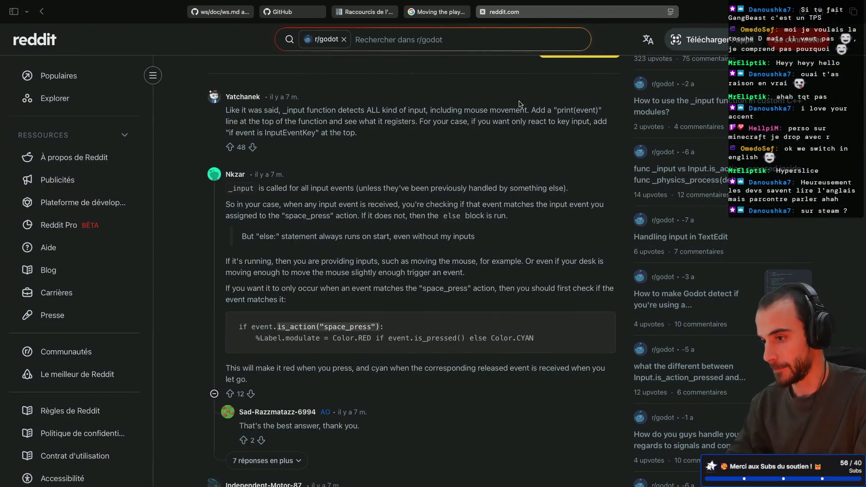
click(842, 12)
text(itch)
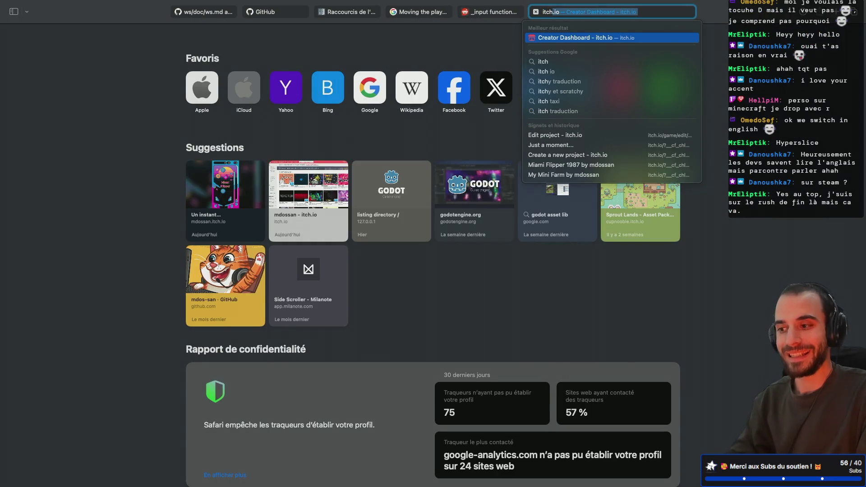
key(Return)
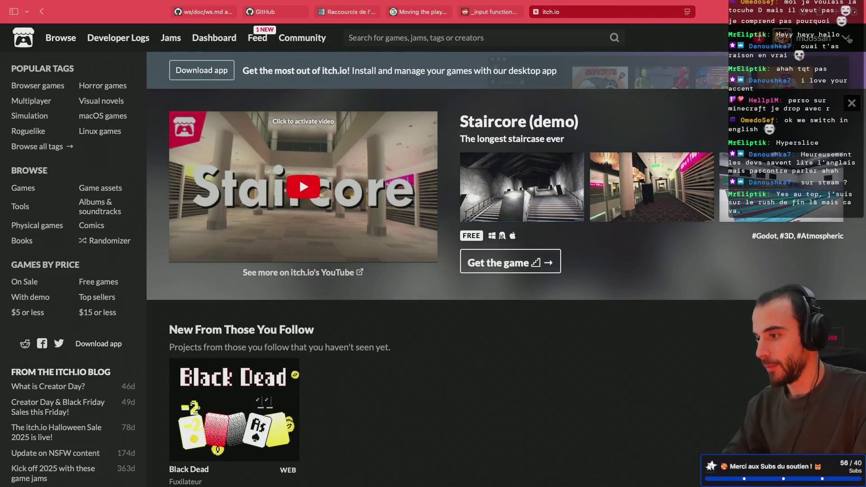
click(835, 38)
click(777, 145)
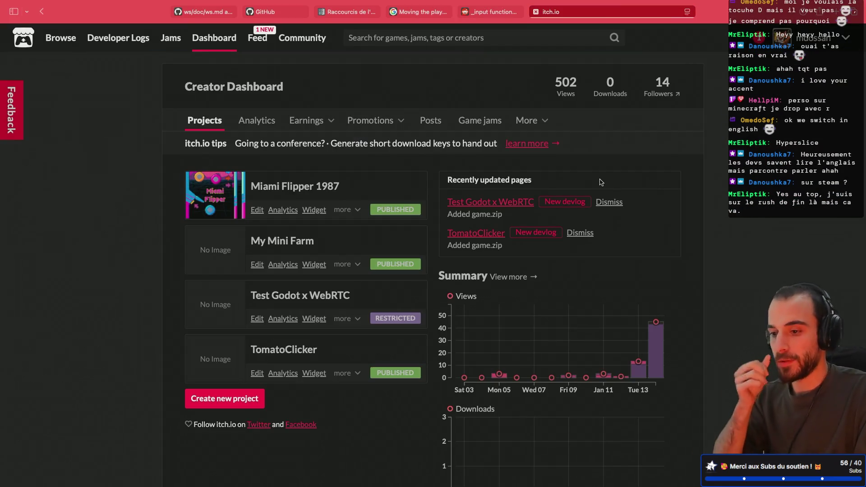
Step: Open the Test Godot x WebRTC page, run the embedded game and create a lobby, reloading once to retry
click(298, 297)
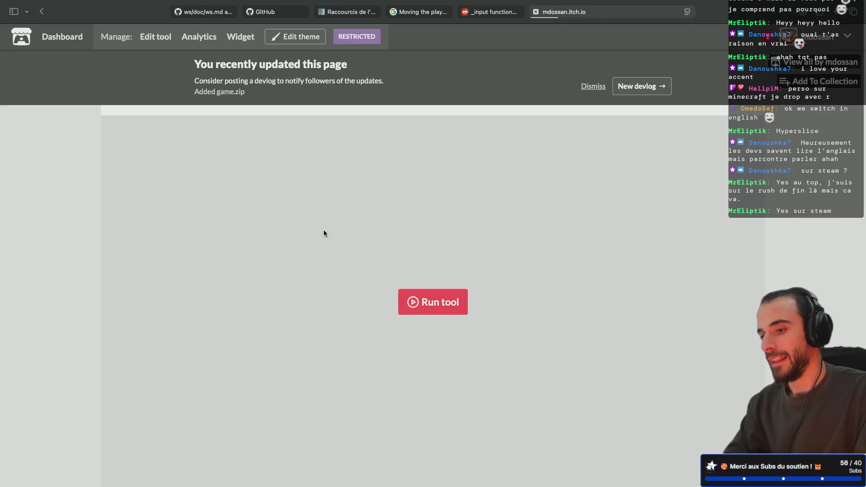
scroll(238, 223, down, 2)
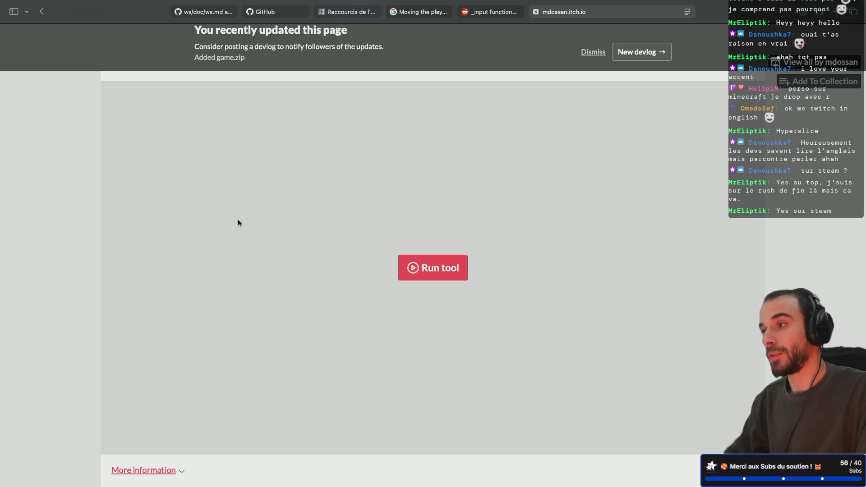
click(420, 269)
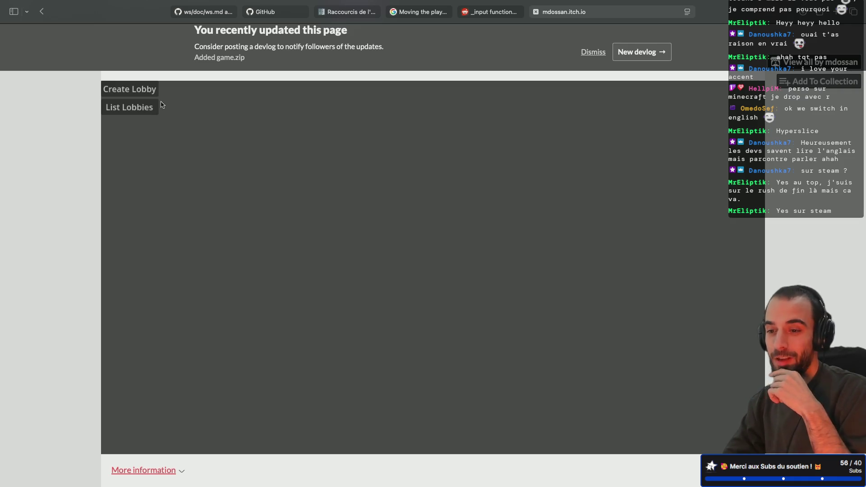
click(138, 93)
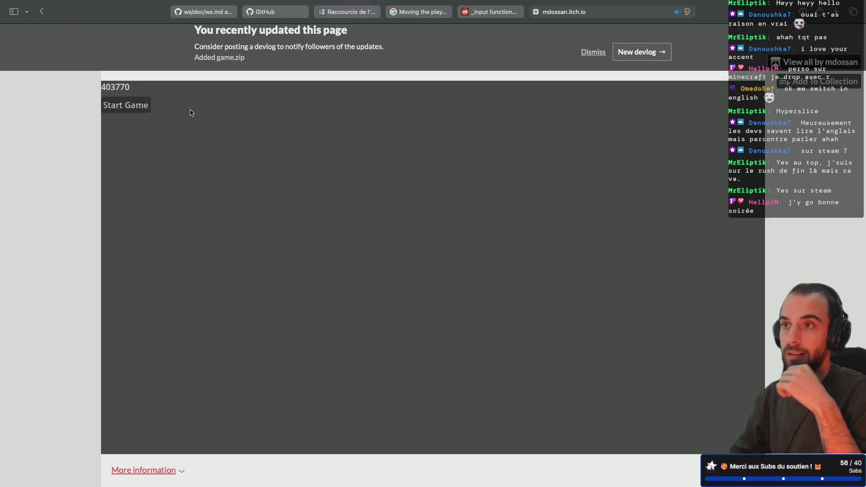
key(super+r)
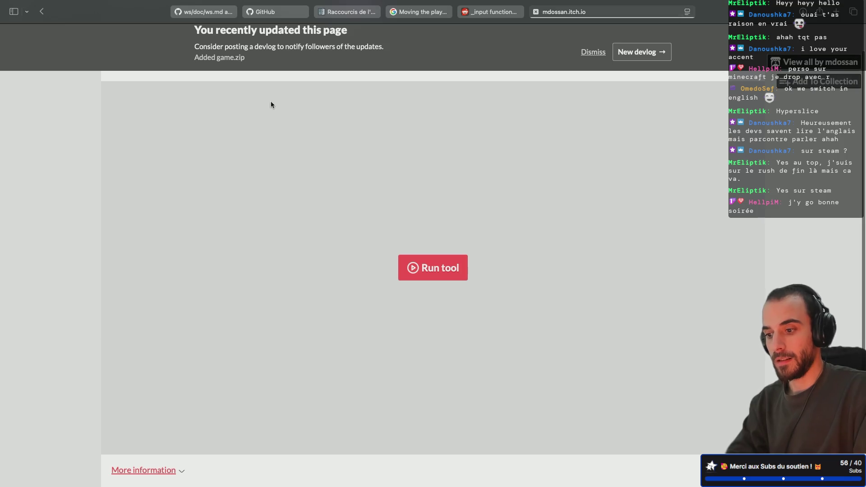
click(451, 276)
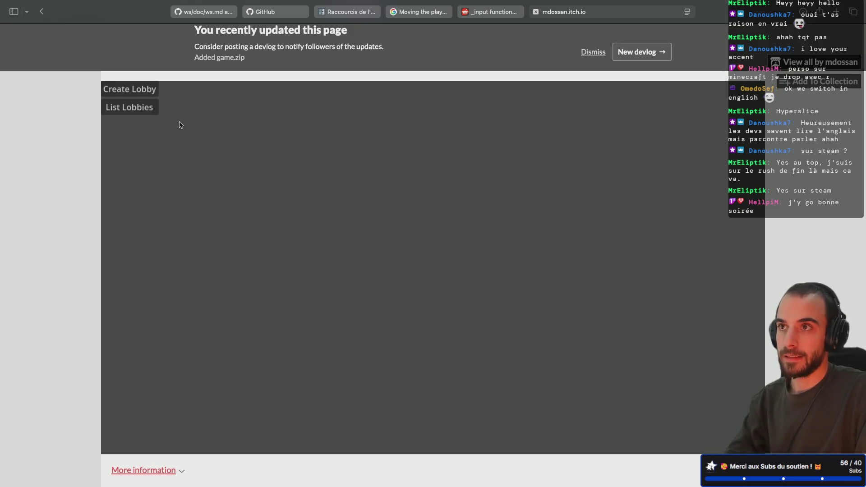
click(127, 88)
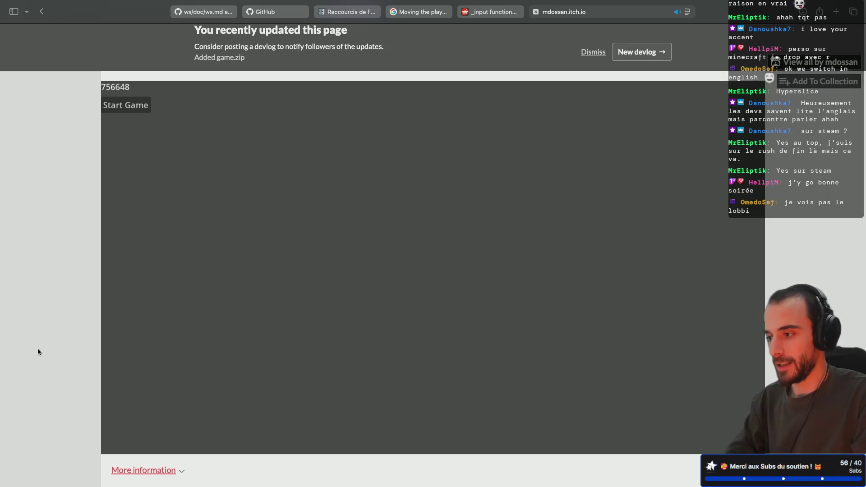
Step: Reload the page, relaunch the game and request the list of open lobbies
key(super+r)
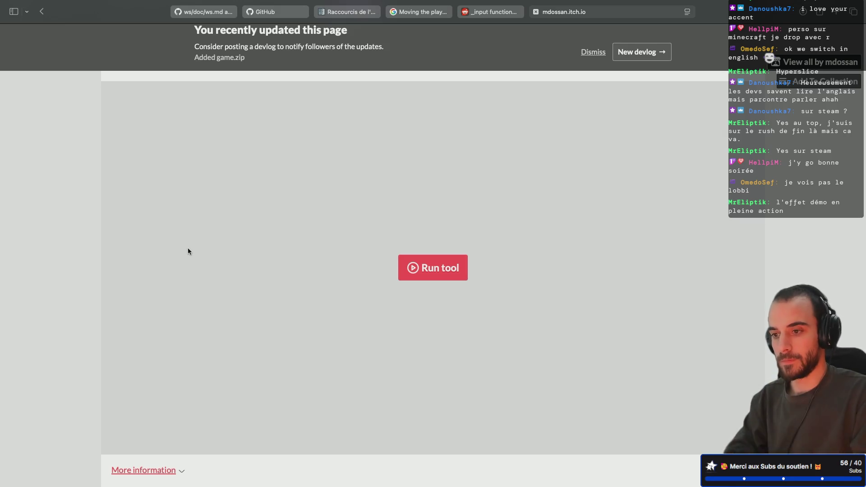
click(450, 270)
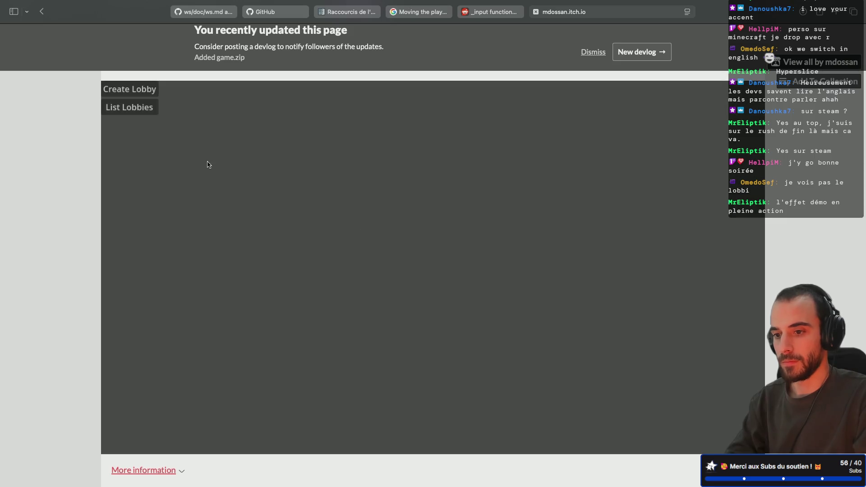
click(138, 113)
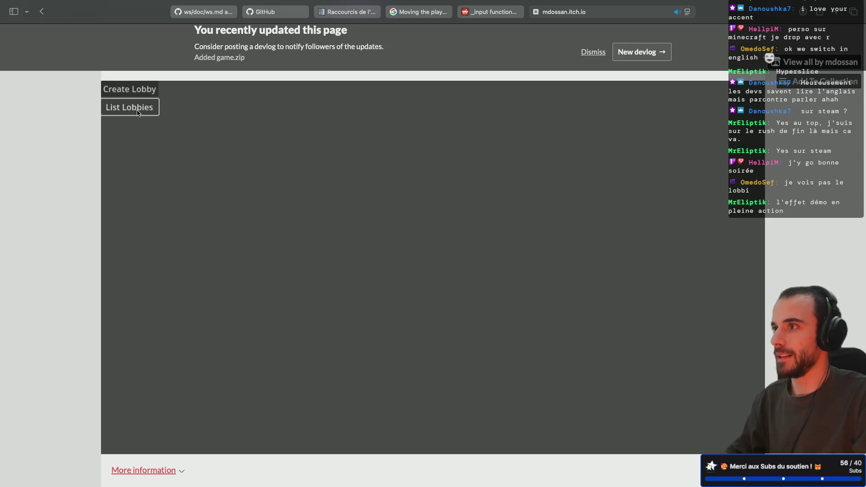
key(ctrl+Right)
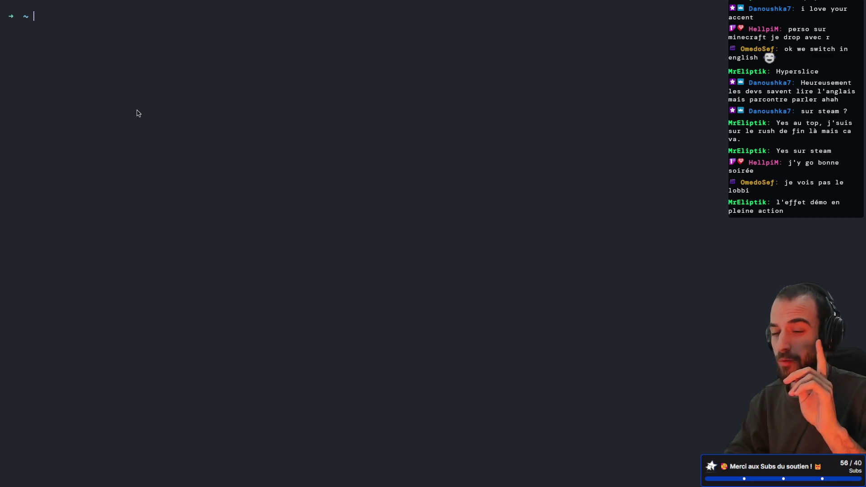
Step: Request the lobby list again in the running game and check the terminal output
key(ctrl+Left)
key(ctrl+Left)
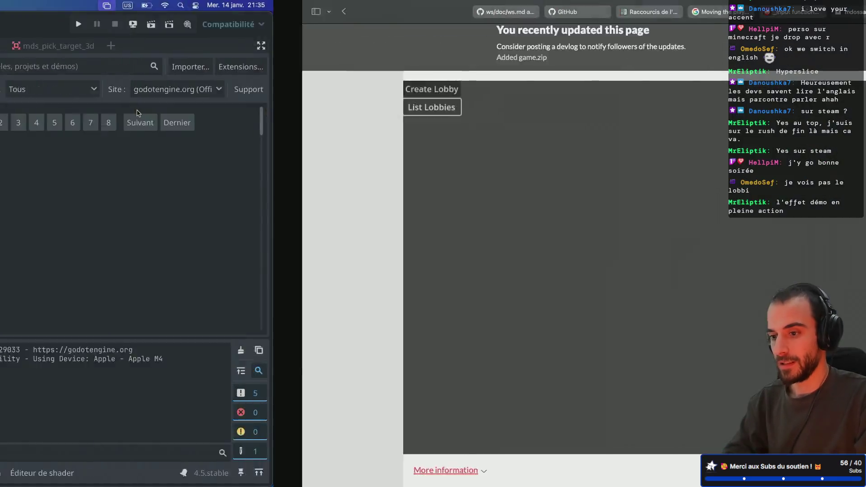
key(ctrl+Right)
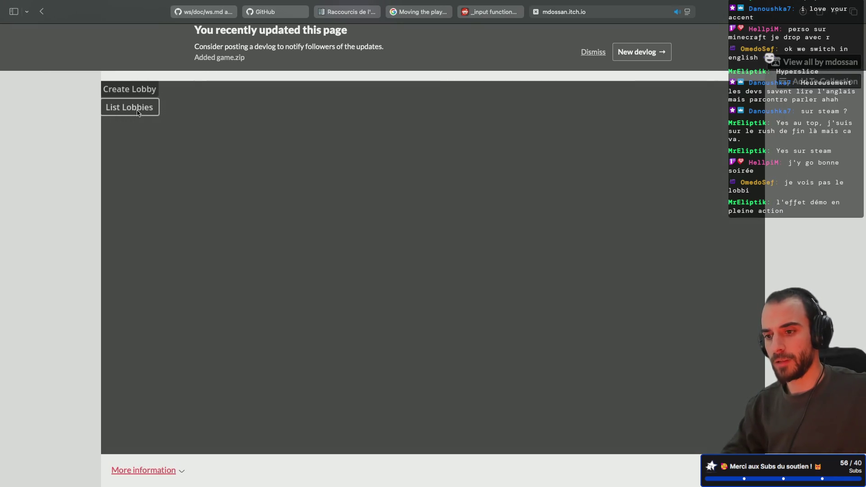
click(138, 113)
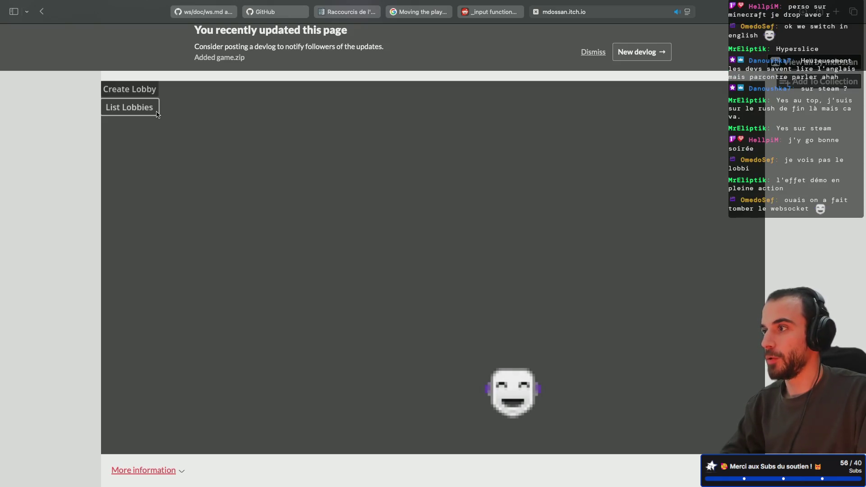
key(super+Tab)
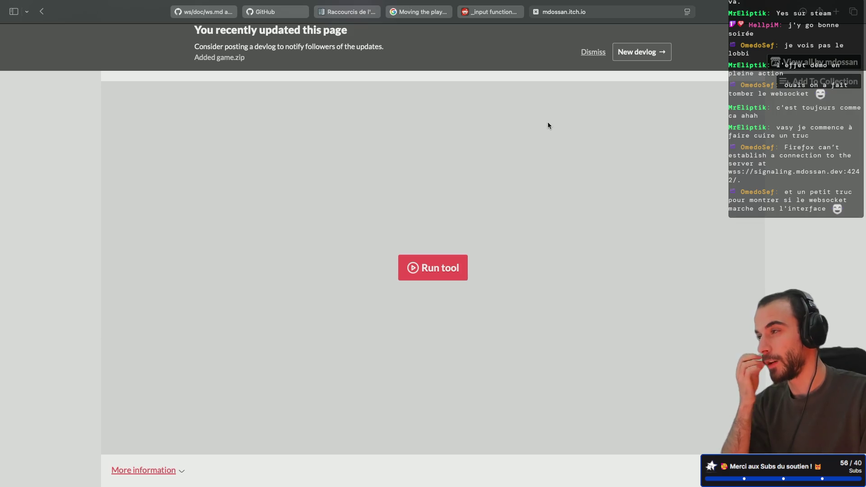
key(ctrl+Left)
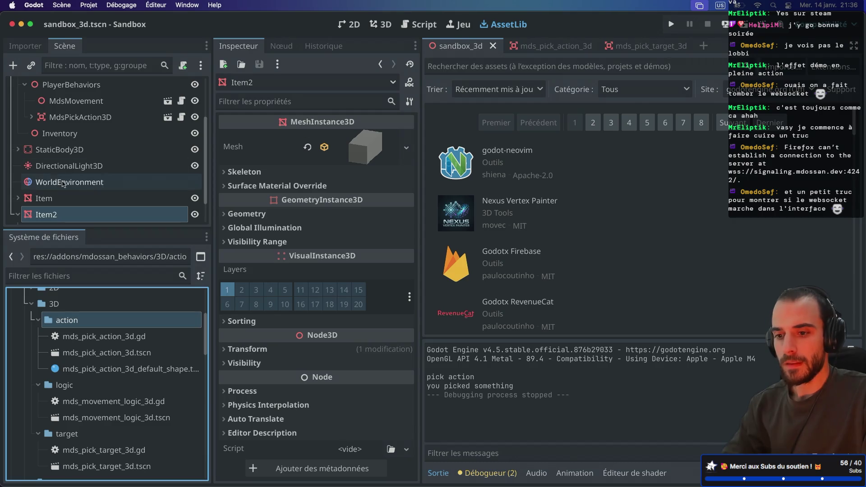
Step: Expand Item2 and select the Shape node of its pick target
scroll(54, 198, up, 3)
scroll(53, 198, up, 2)
click(24, 122)
scroll(58, 172, down, 3)
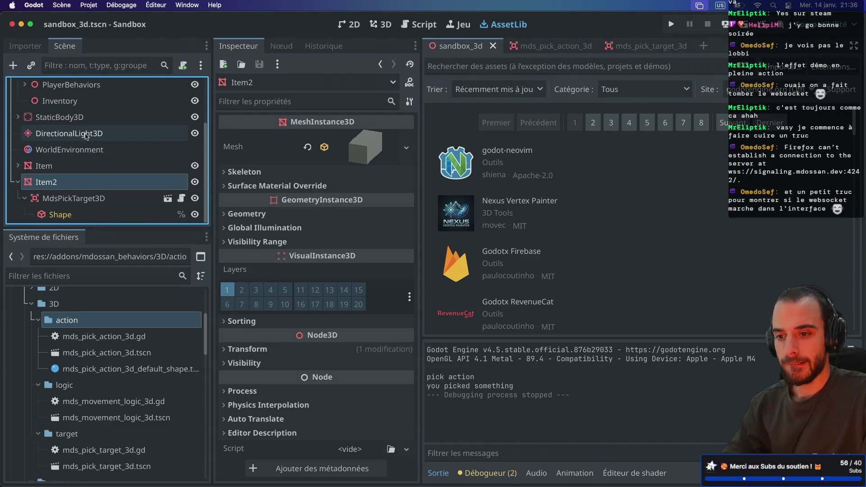
click(67, 215)
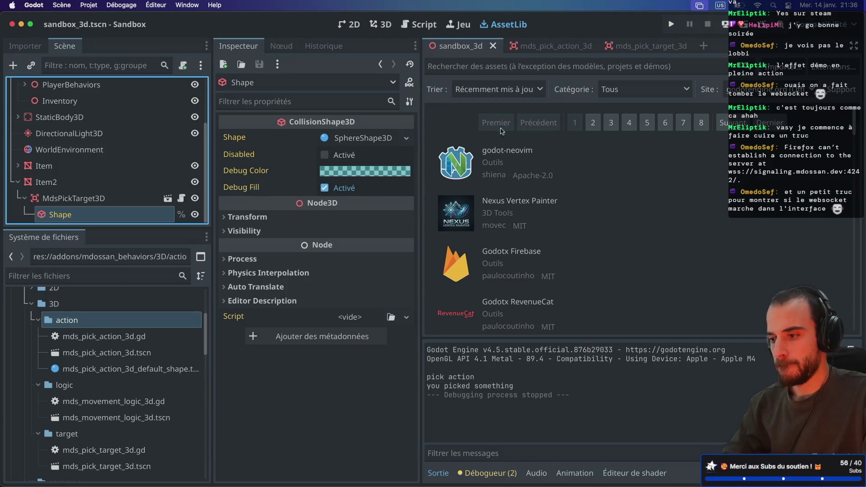
click(350, 24)
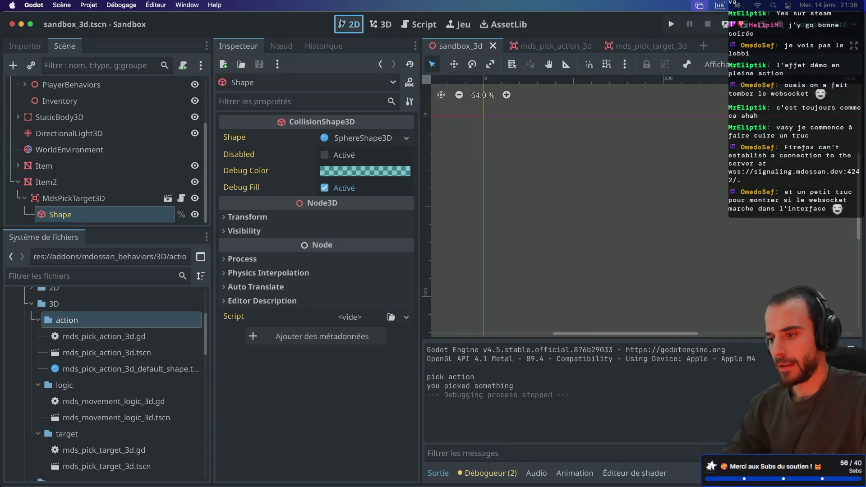
Step: Start creating a new script in the action folder, cancel, and reopen the folder's context menu
scroll(556, 206, up, 3)
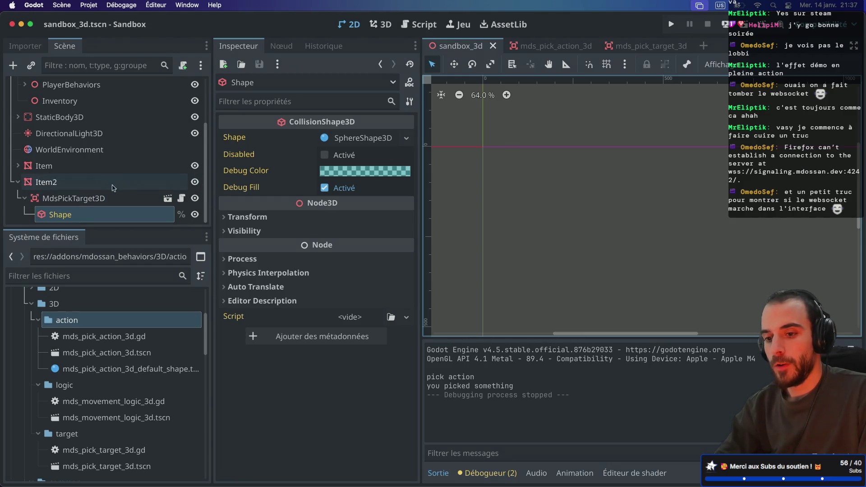
scroll(113, 179, up, 1)
scroll(113, 179, up, 1)
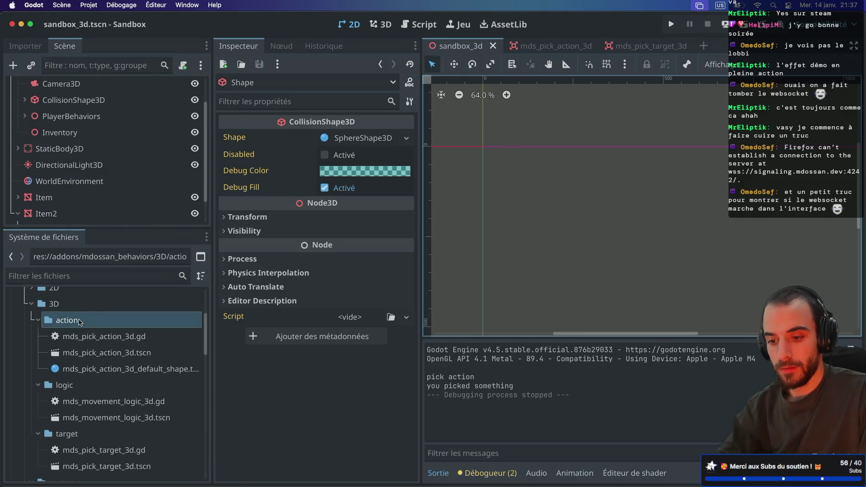
right_click(79, 322)
mouse_move(307, 256)
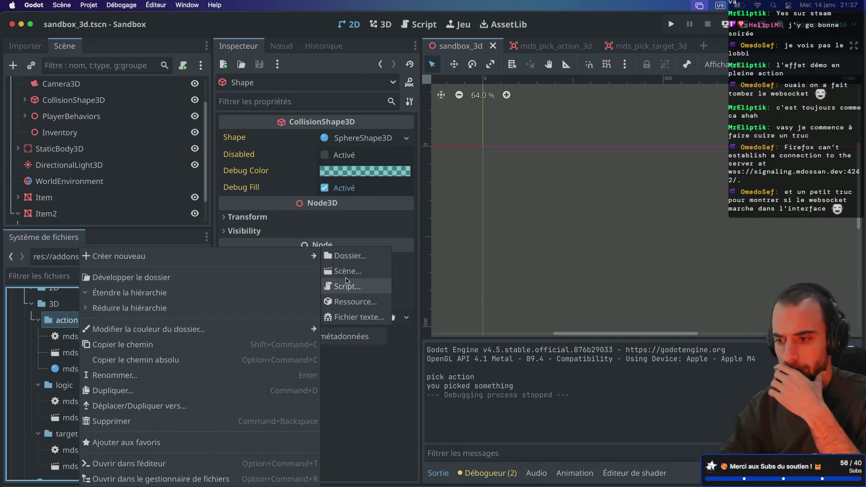
click(348, 287)
click(379, 334)
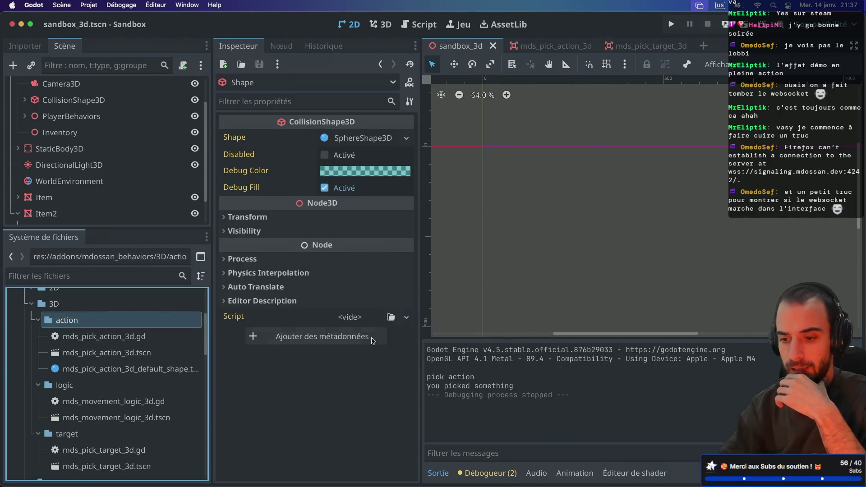
right_click(117, 319)
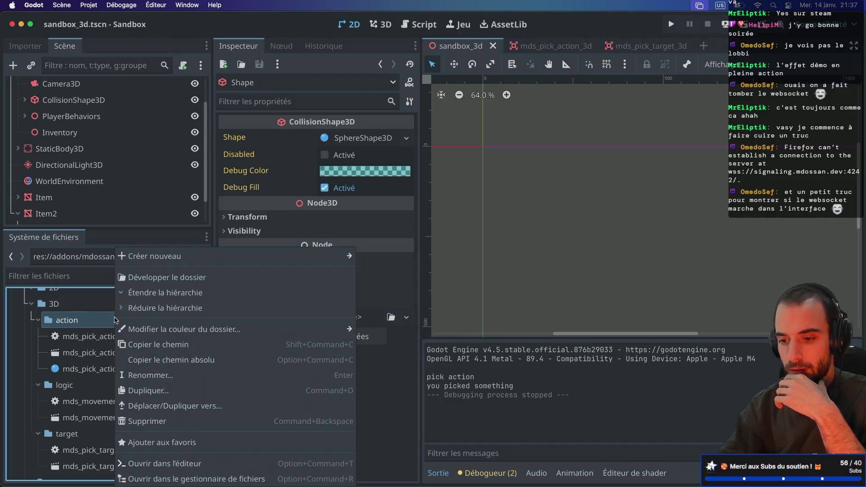
Step: Create mds_drop_action_3d.tscn with an attached mds_drop_action_3d.gd script in the action folder
mouse_move(227, 253)
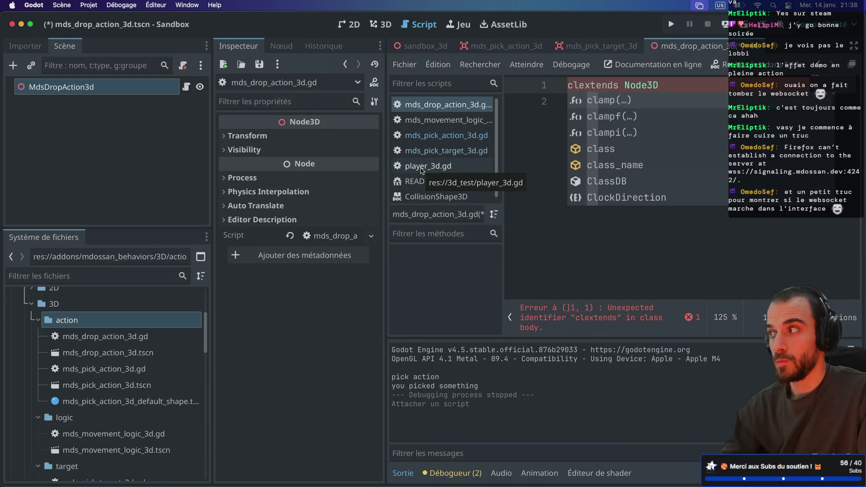
Step: Fix line 1 to read class_name MdsDropAction3D and add a blank line below it
text(ass_)
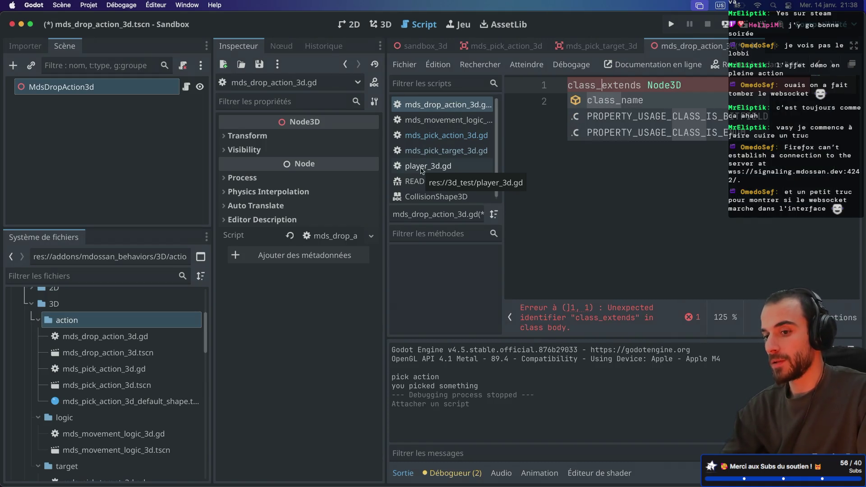
text(dr)
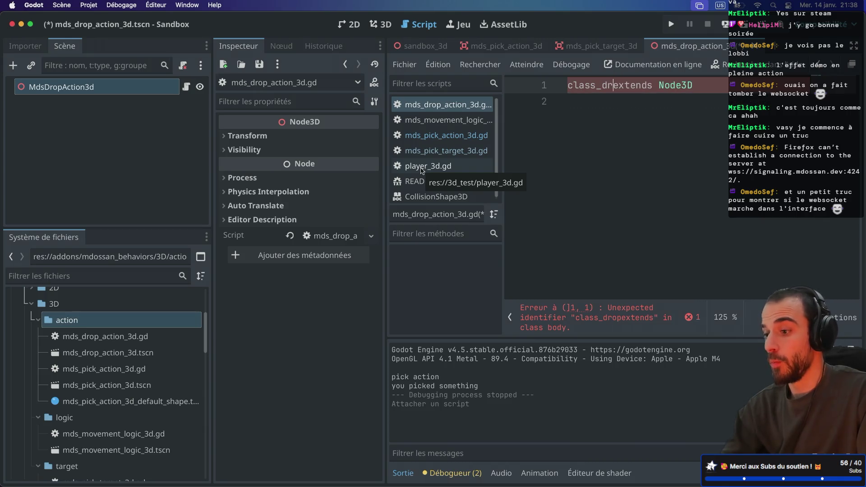
key(BackSpace)
key(BackSpace)
text(name)
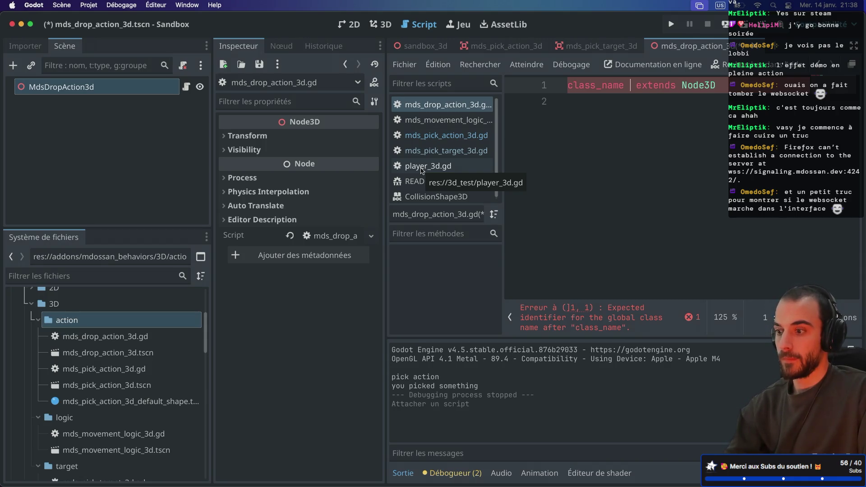
text(MdsDrop)
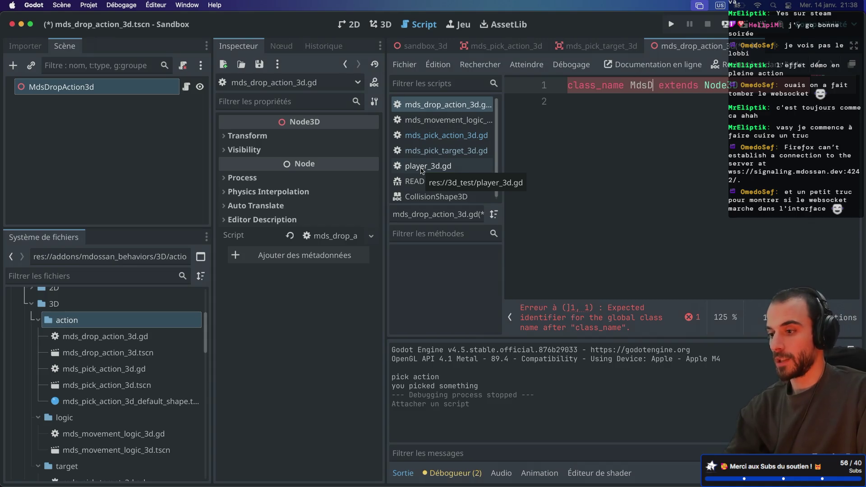
text(Action3D)
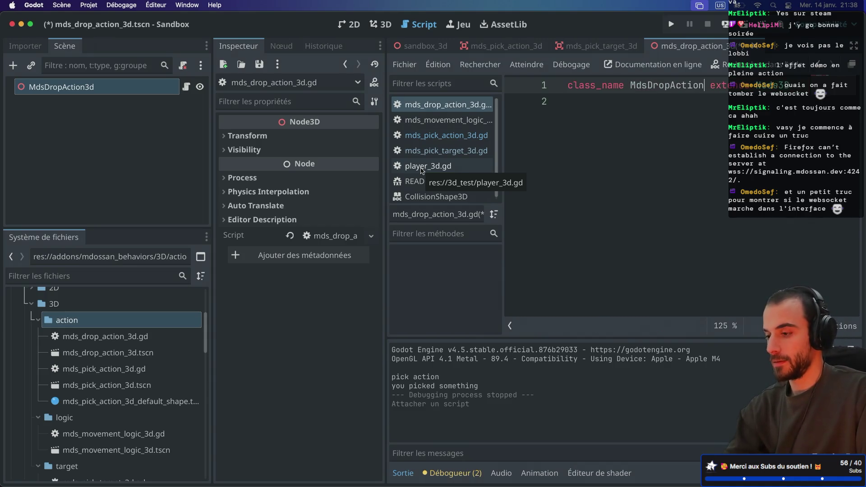
key(super+ctrl+d)
click(285, 143)
key(Return)
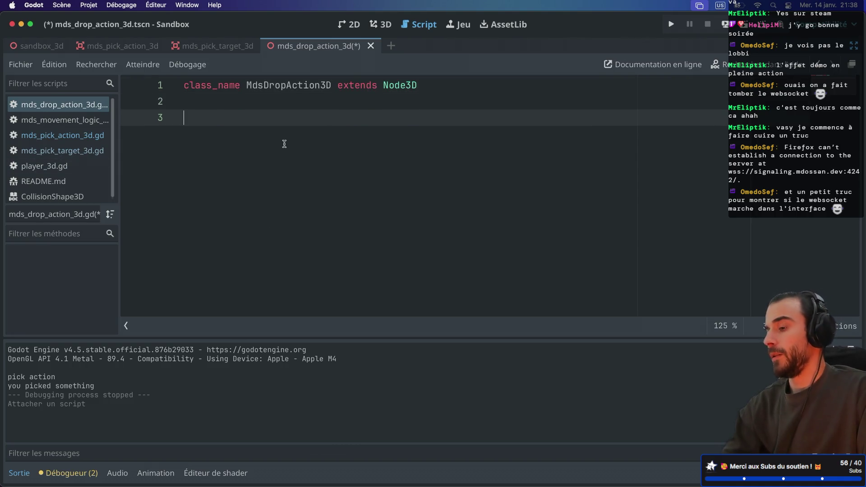
Step: Copy the _input function from the pick action script into the drop action script
click(63, 120)
click(63, 135)
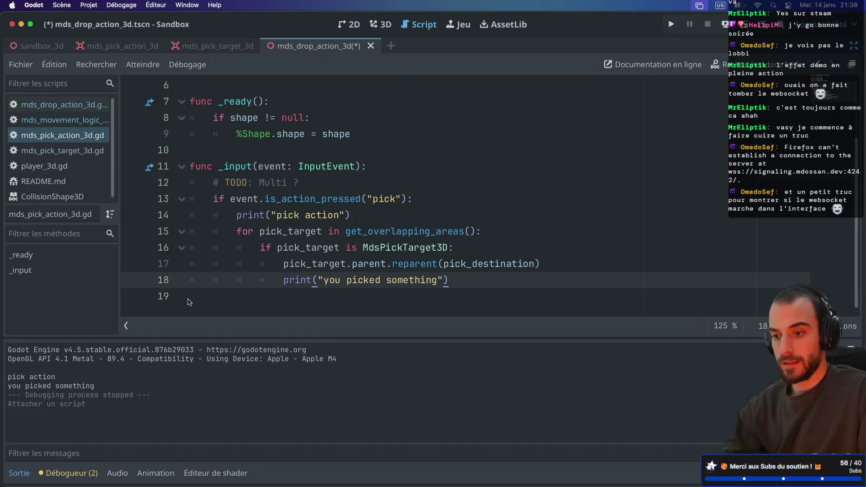
shift+click(175, 170)
key(super+c)
click(59, 104)
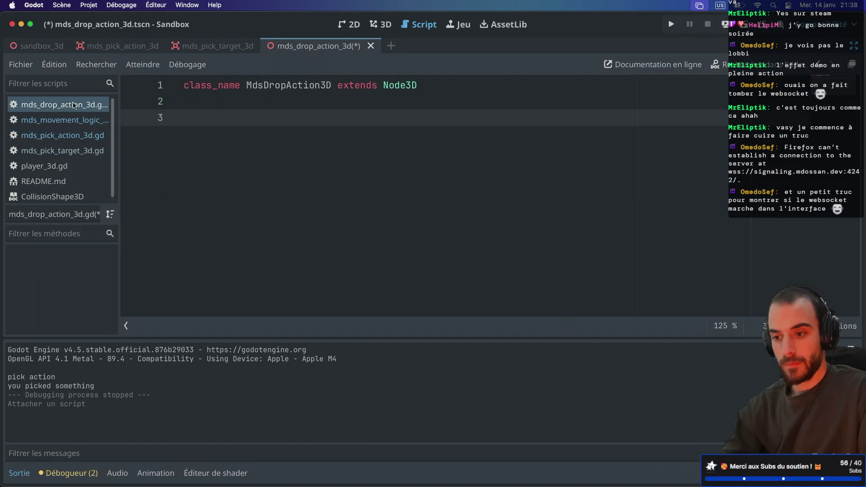
key(super+v)
Step: Delete the pasted pick loop and change the action check to is_action_pressed("drop")
drag(482, 236, 473, 148)
key(BackSpace)
double_click(378, 150)
text(drop)
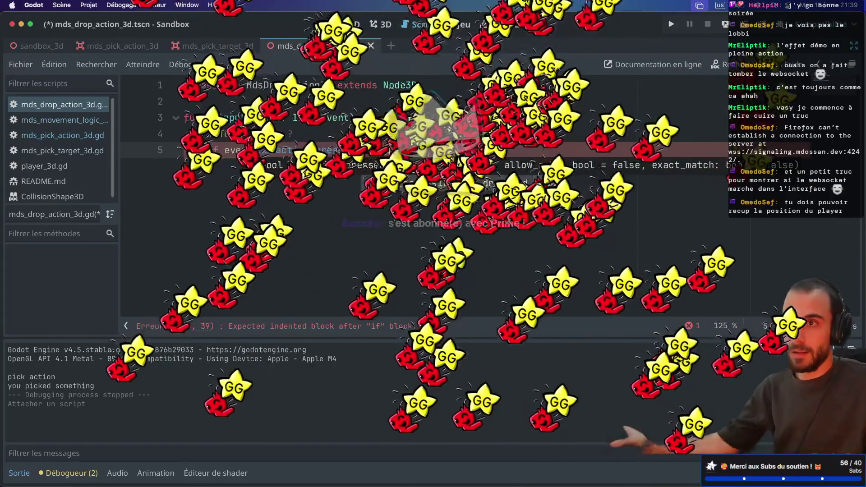
text(ssed("drop)
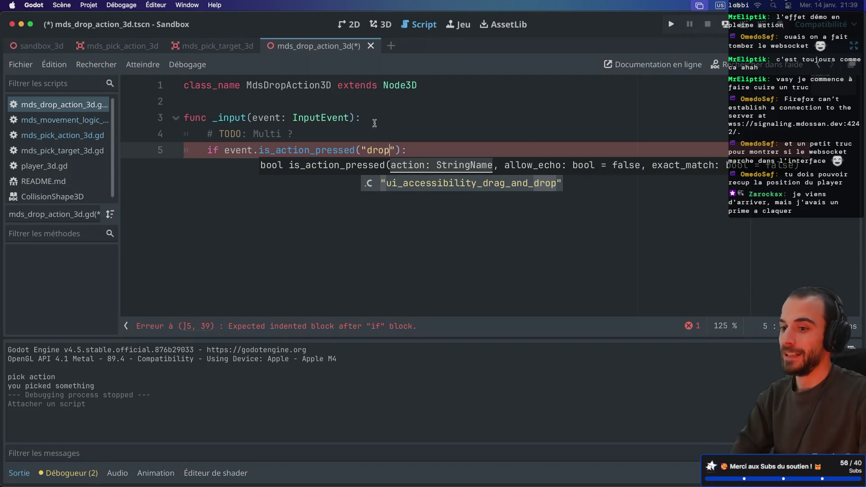
Step: Add print("you dropped something") under the drop check and save the script
click(415, 153)
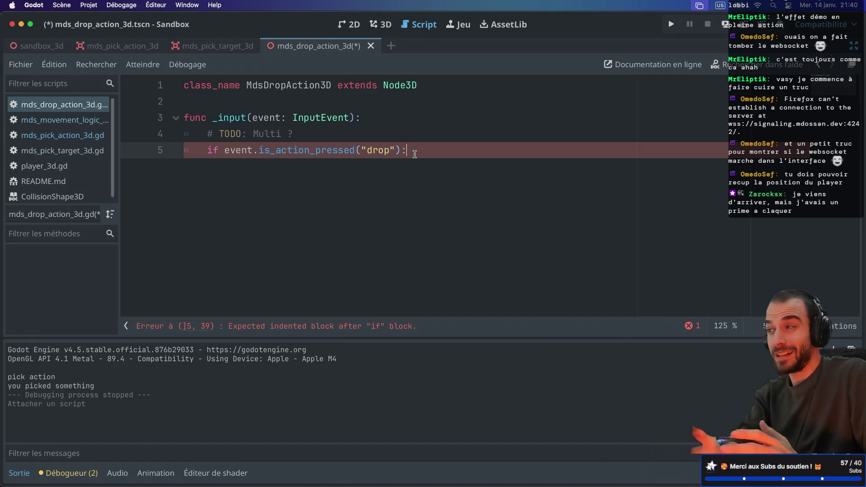
key(Return)
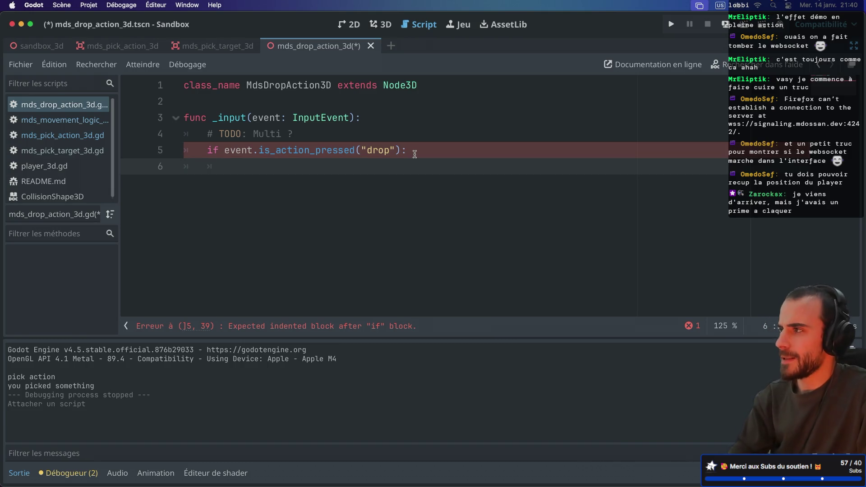
text(print("d)
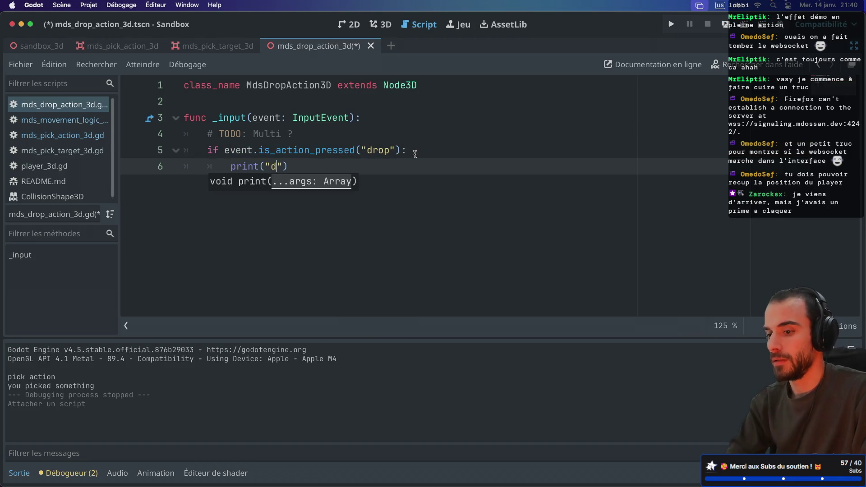
key(BackSpace)
text(you dro)
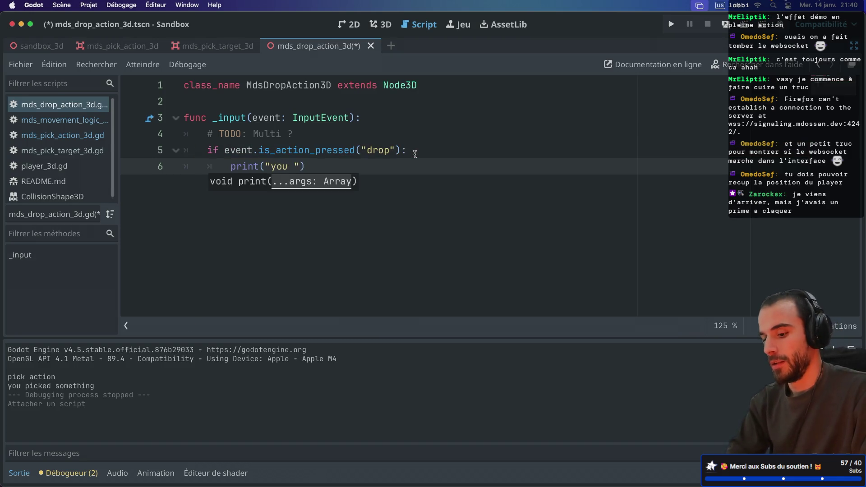
text(pped)
key(BackSpace)
key(BackSpace)
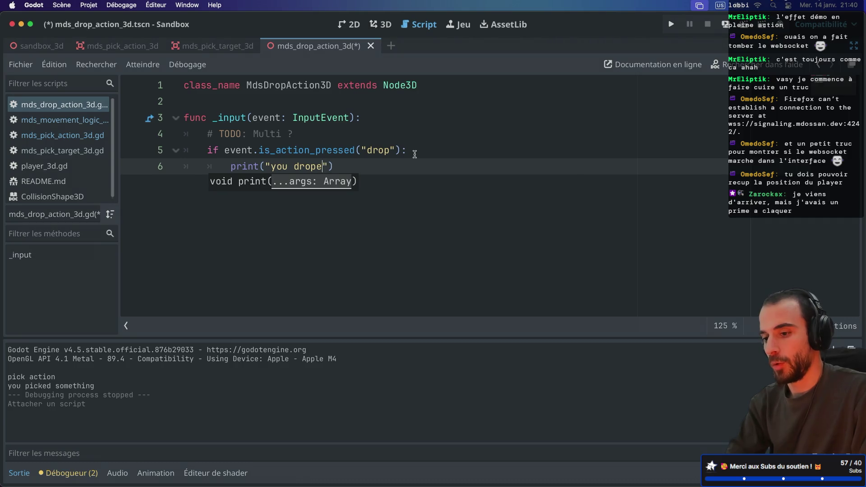
text(ed somethin)
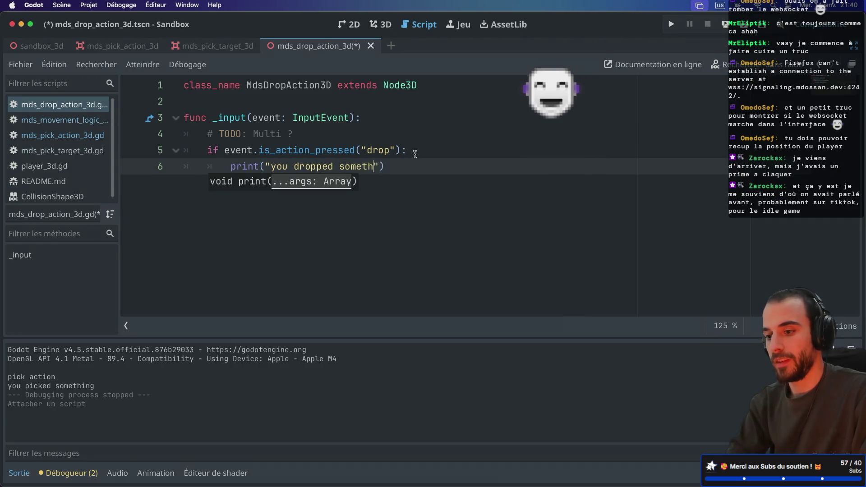
text(g)
key(ctrl+s)
click(465, 135)
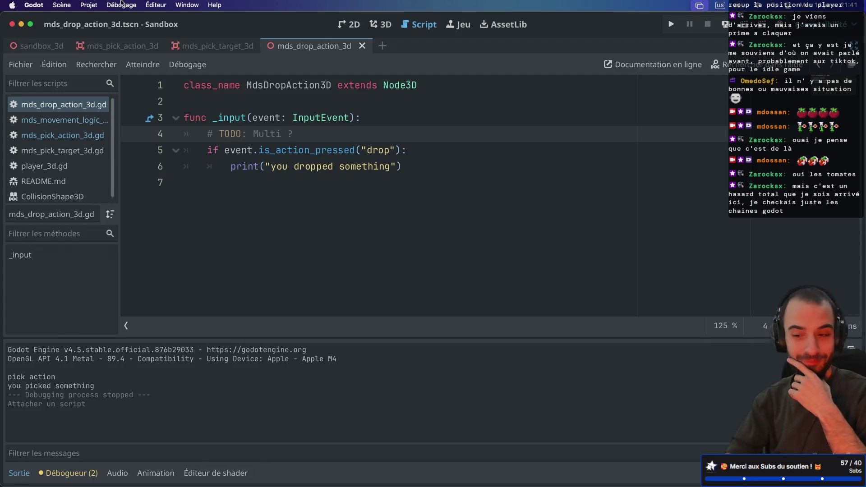
Step: Open the Débogage menu to view the project's debugging options
click(144, 6)
mouse_move(122, 7)
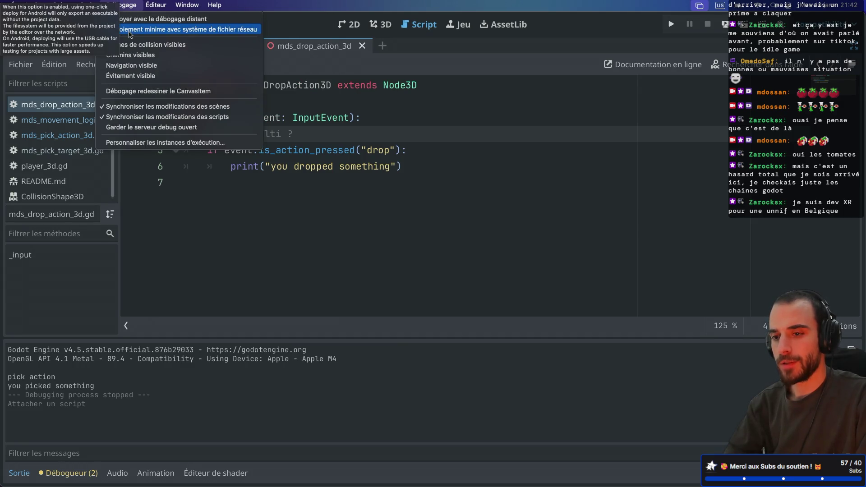
Step: Open Paramètres du projet, go to the Contrôles input map, and enter 'drop' as a new action name
mouse_move(89, 5)
click(111, 19)
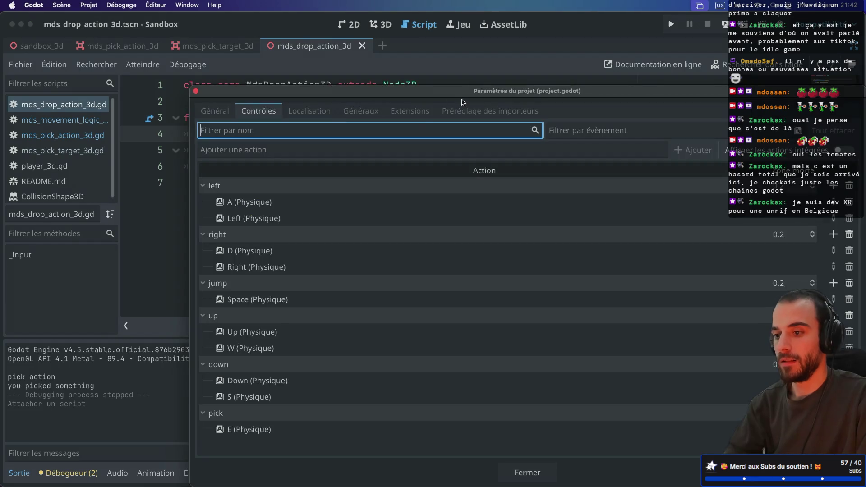
click(361, 112)
click(412, 115)
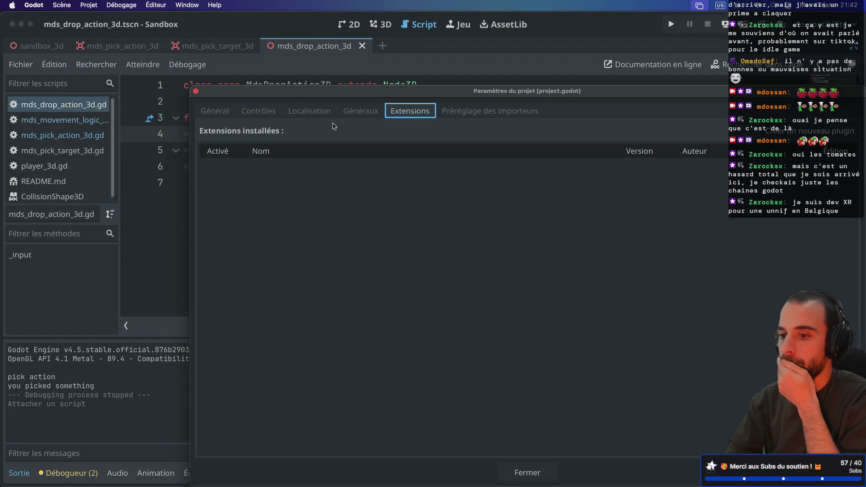
click(310, 111)
click(406, 112)
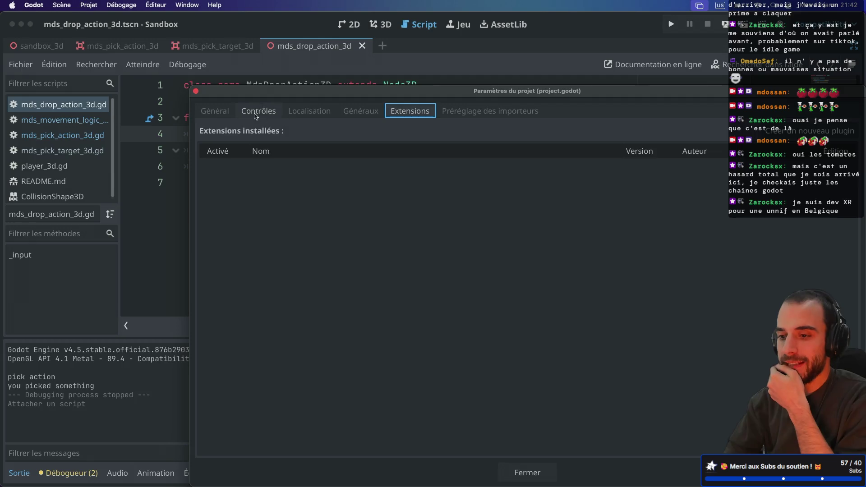
click(258, 111)
click(332, 147)
text(drop)
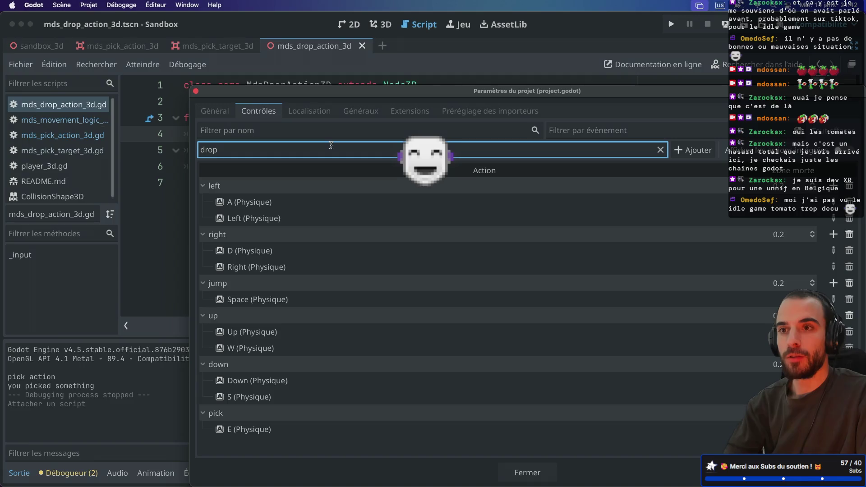
key(ctrl+Right)
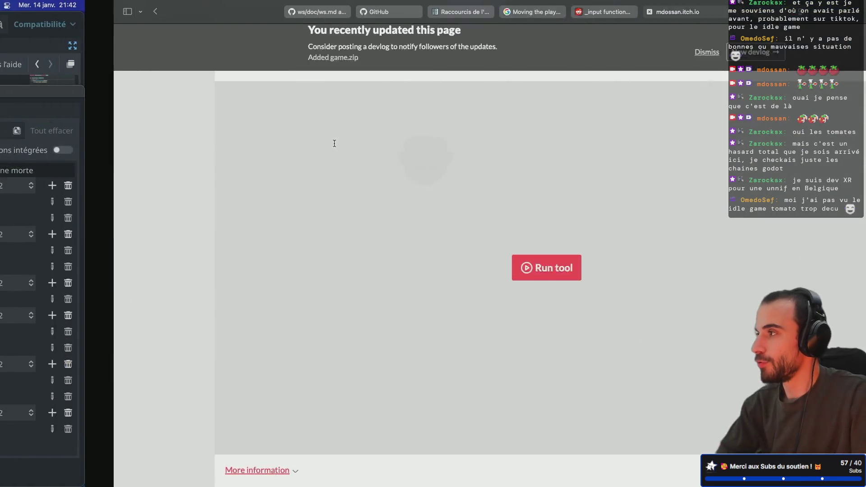
Step: Open the TomatoClicker game page from the creator's profile and zoom the page in
click(819, 66)
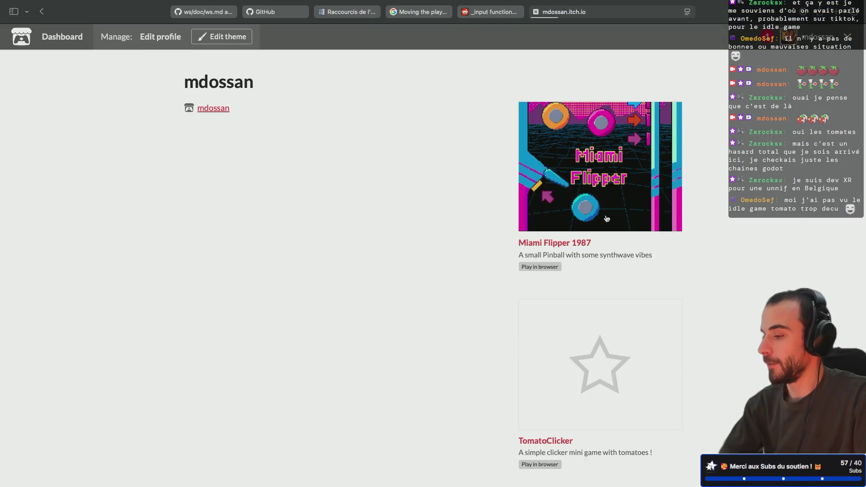
scroll(624, 277, down, 2)
click(589, 284)
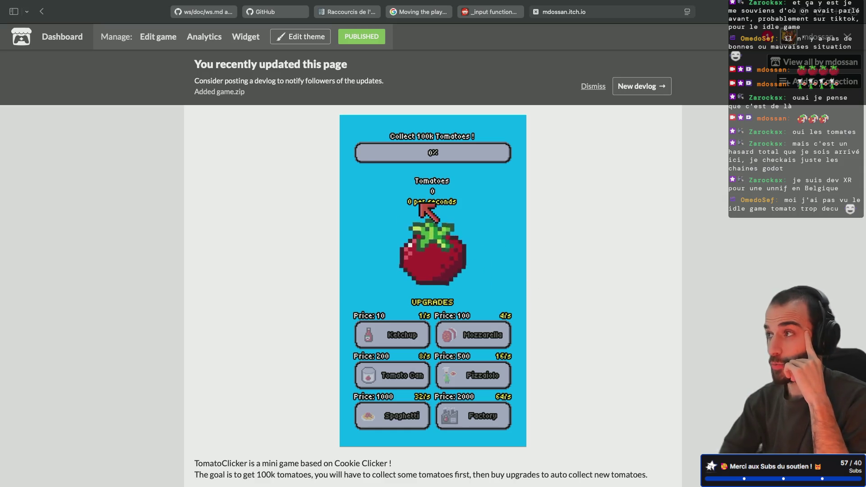
key(ctrl+plus)
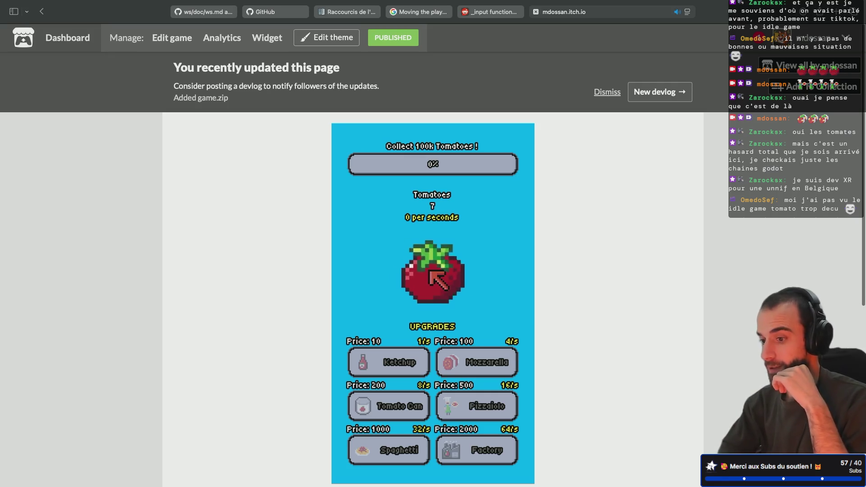
Step: Play TomatoClicker, buying two Ketchup upgrades and a Mozzarella upgrade, then close the game tab
click(435, 303)
click(435, 303)
click(436, 303)
click(436, 304)
click(435, 303)
click(436, 303)
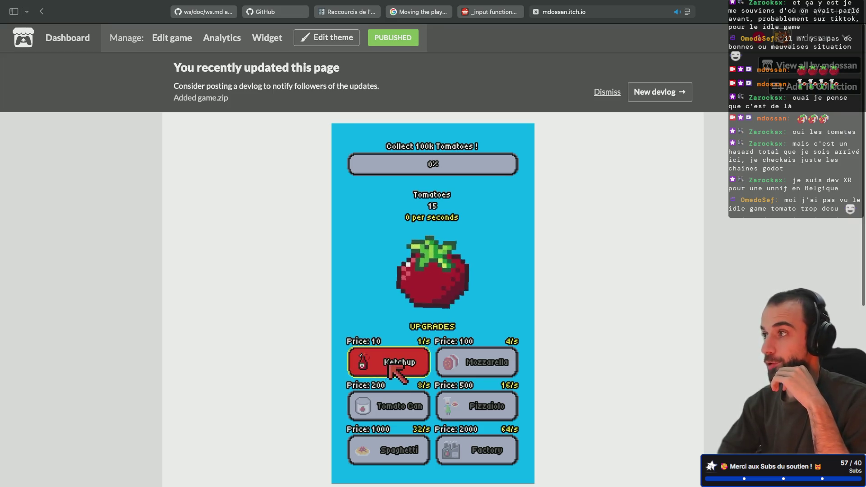
click(413, 361)
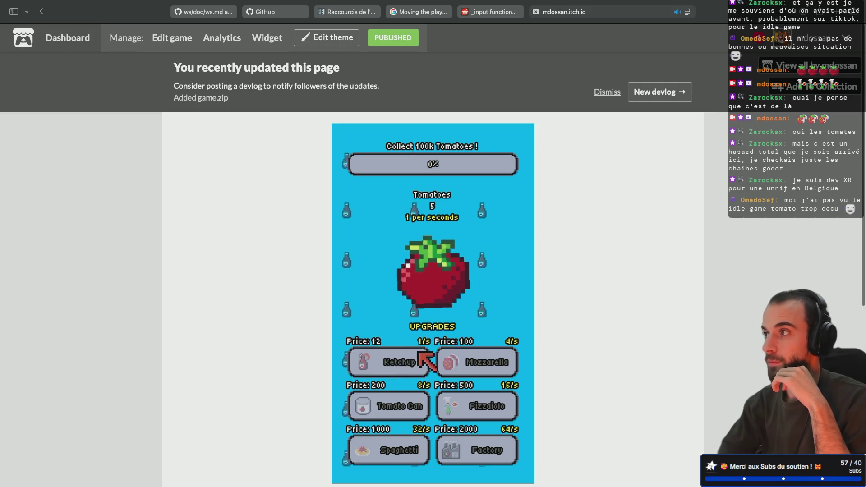
click(421, 273)
click(420, 273)
click(421, 274)
click(397, 357)
click(435, 282)
click(436, 282)
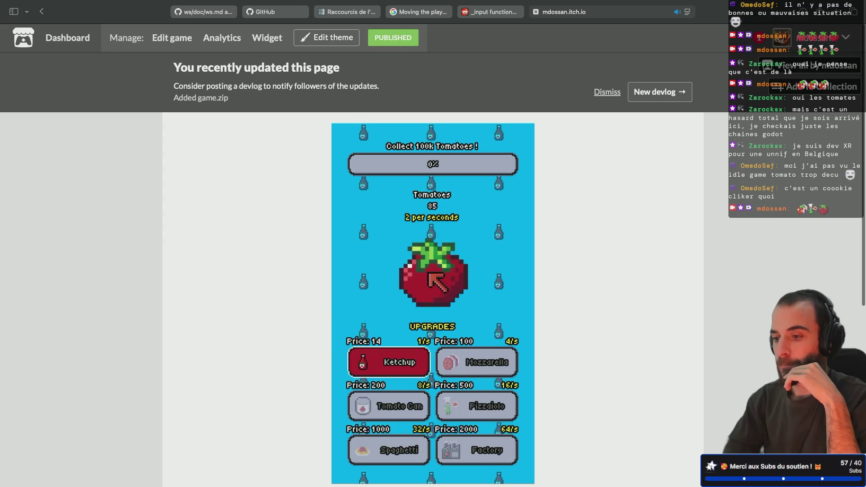
click(434, 282)
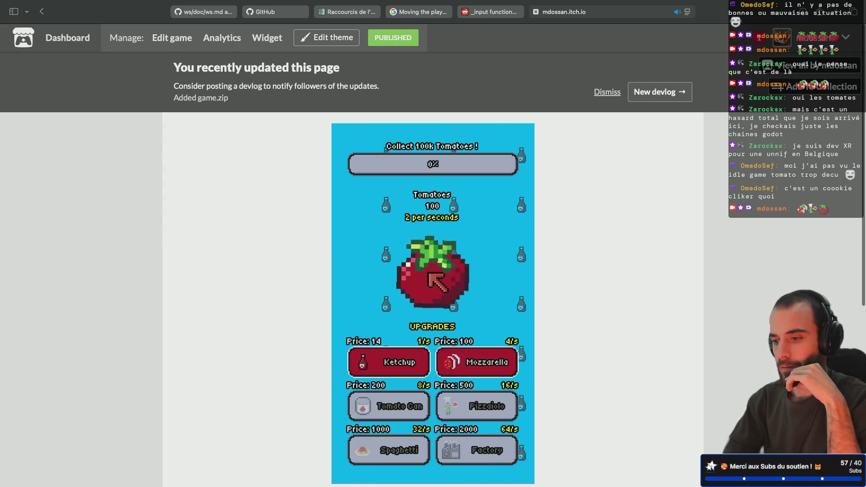
click(449, 362)
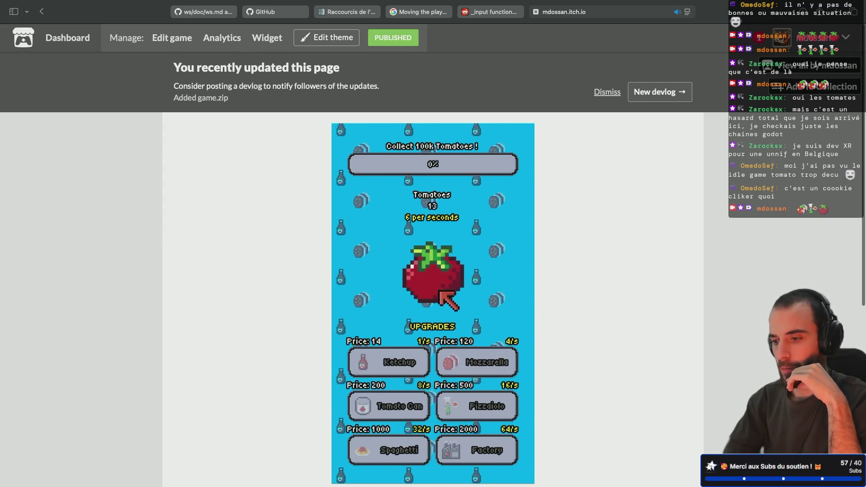
click(440, 292)
click(441, 292)
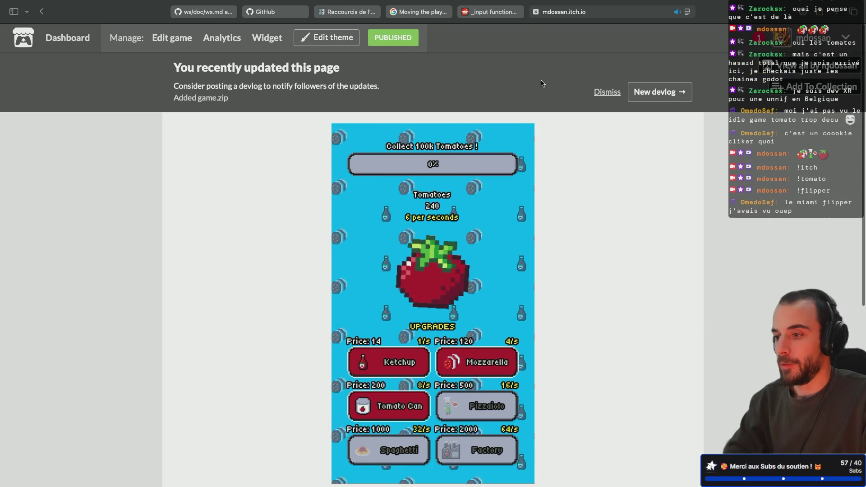
click(535, 12)
key(ctrl+Left)
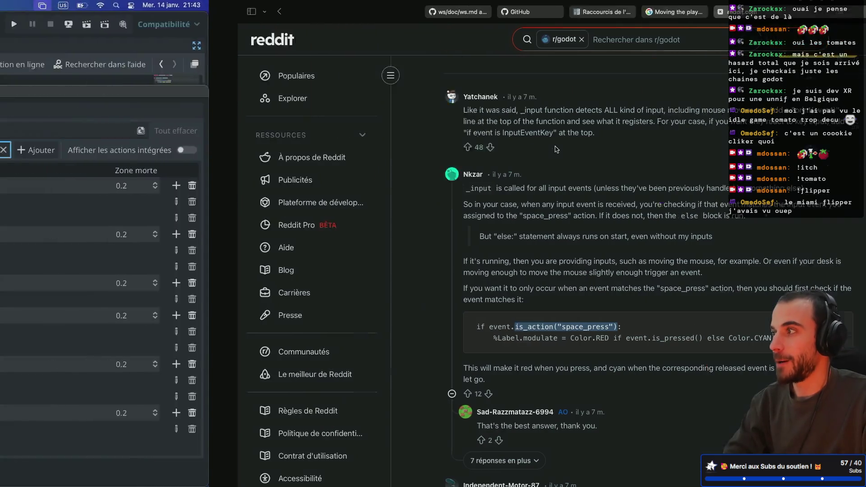
Step: Add the drop action to the input map and bind it to the Q key
click(693, 150)
double_click(305, 443)
key(Return)
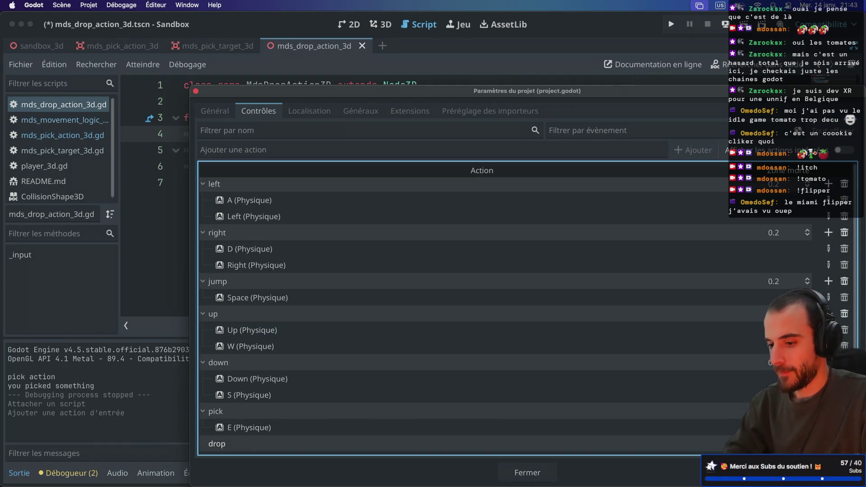
click(829, 444)
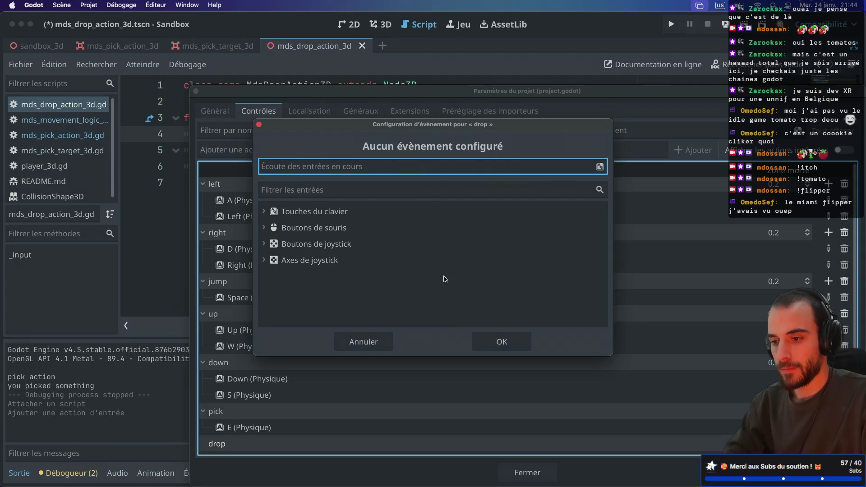
key(q)
click(501, 342)
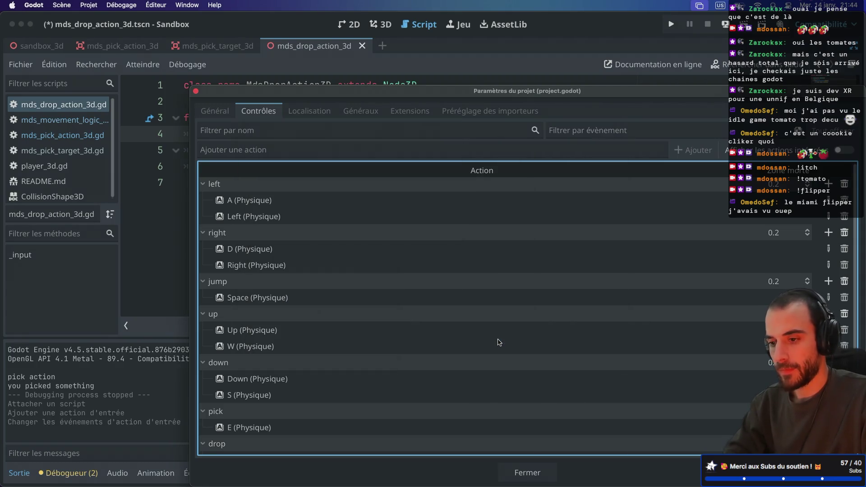
Step: Close the project settings and save and run the Sandbox project
scroll(431, 345, down, 1)
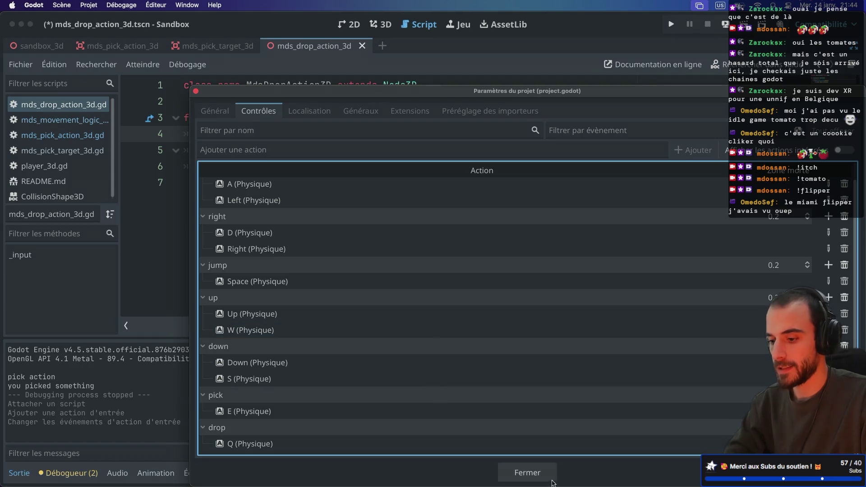
click(528, 474)
key(super+b)
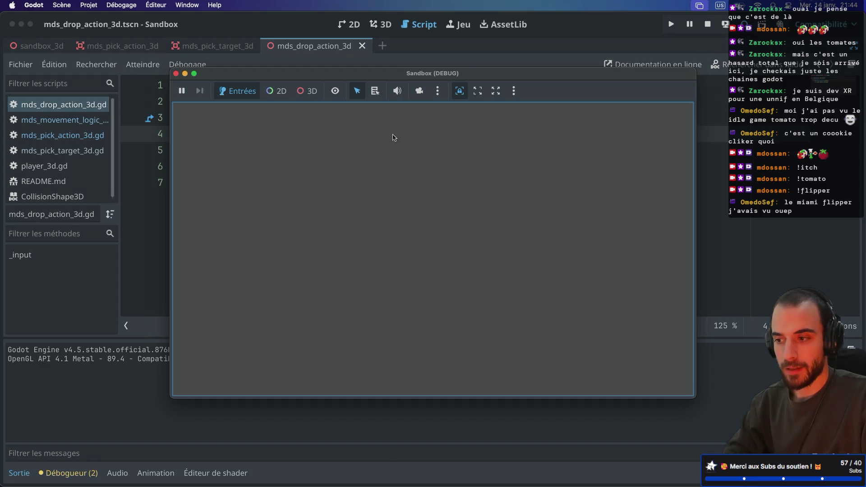
Step: Trigger the drop in the running Sandbox game, printing 'you dropped something' six times, then stop it
click(282, 235)
click(282, 234)
click(282, 234)
click(283, 235)
click(283, 235)
click(282, 234)
click(176, 73)
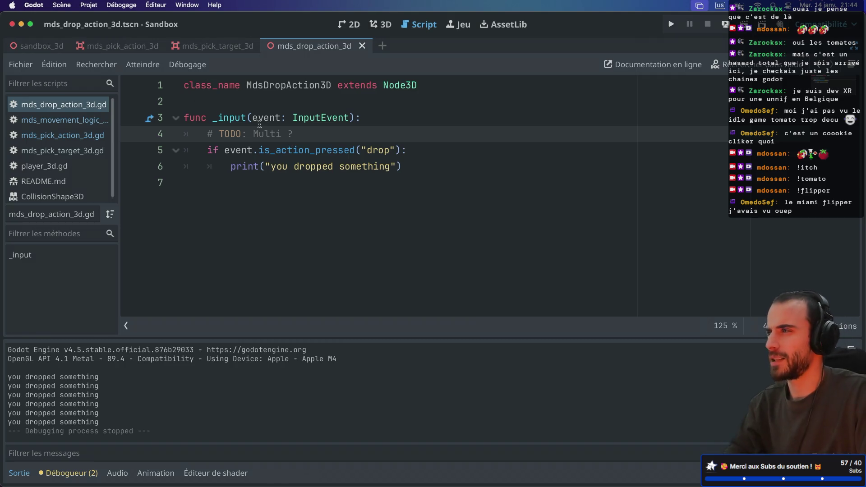
Step: Switch to the sandbox_3d scene, run it briefly and stop it
click(40, 47)
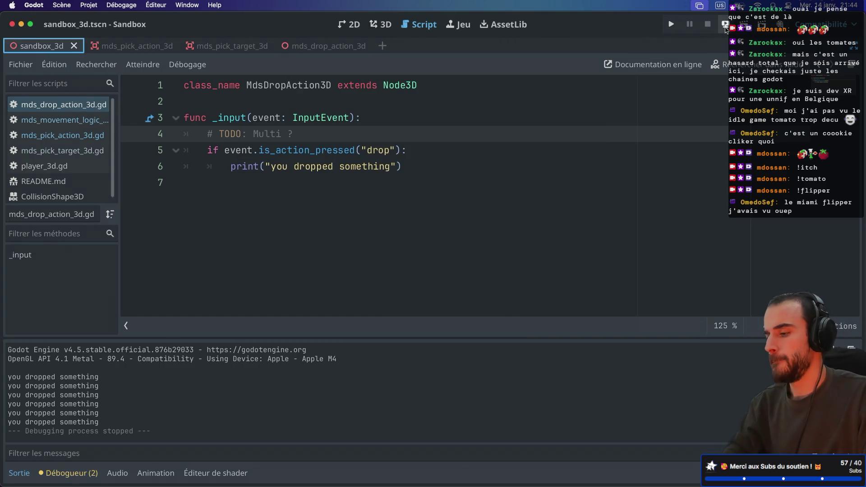
key(super+r)
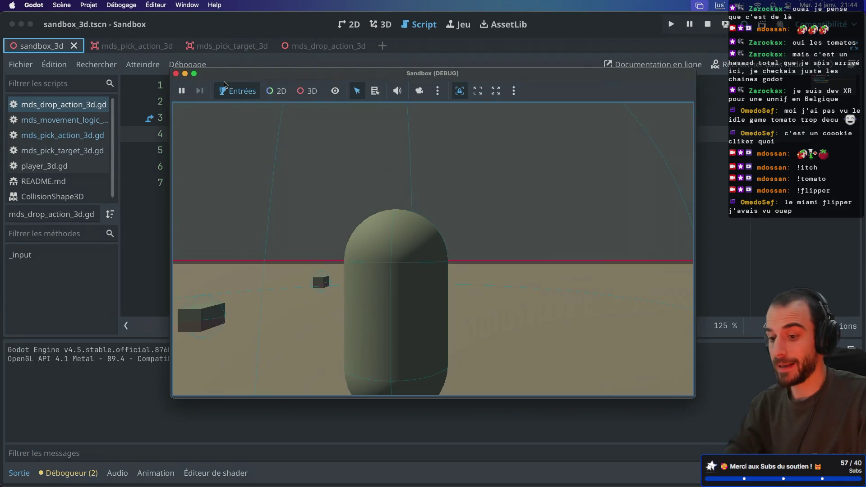
click(176, 74)
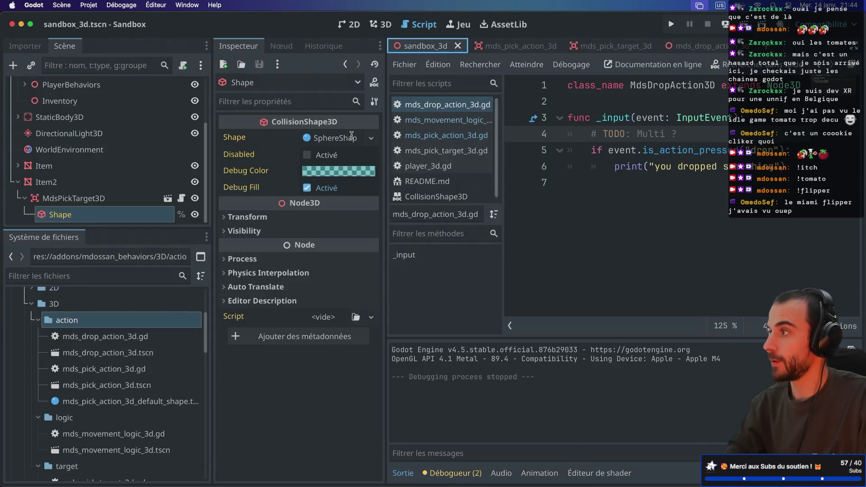
Step: Add an mds_drop_action_3d.tscn instance under PlayerBehaviors in the scene tree
scroll(125, 155, up, 3)
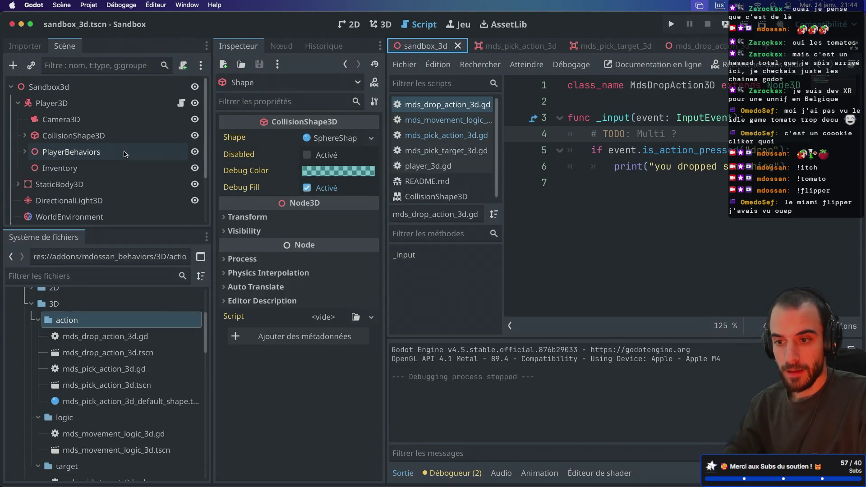
click(25, 152)
click(100, 353)
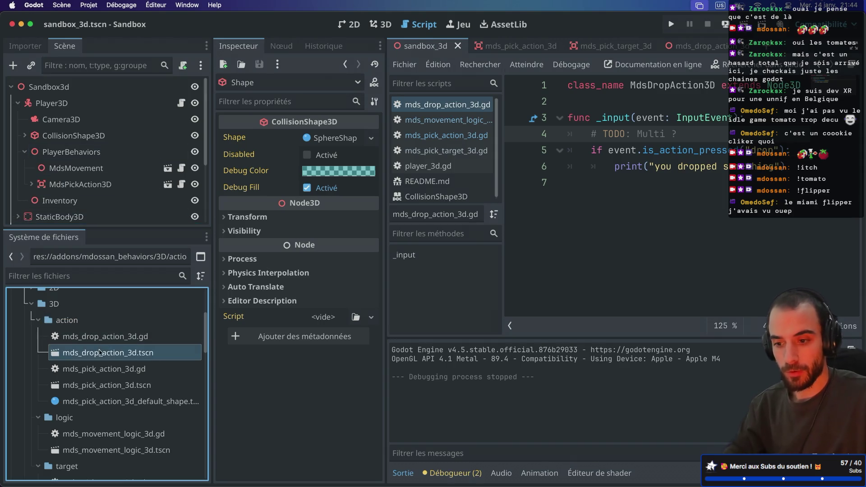
drag(115, 352, 116, 149)
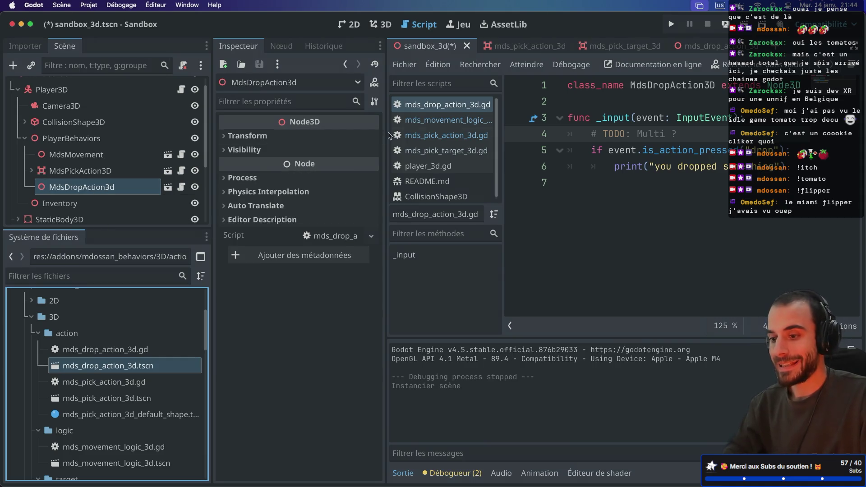
Step: Widen the script editor and add blank lines below the class_name declaration
key(ctrl+super+d)
click(225, 108)
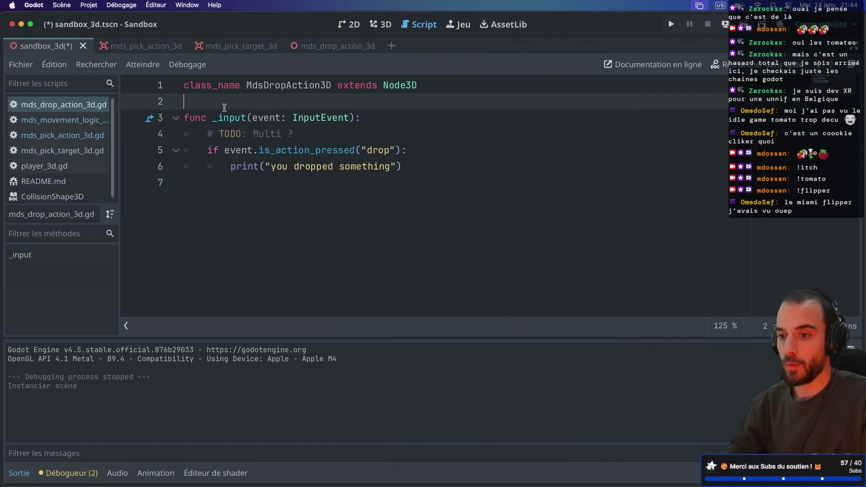
key(Return)
key(Up)
key(Return)
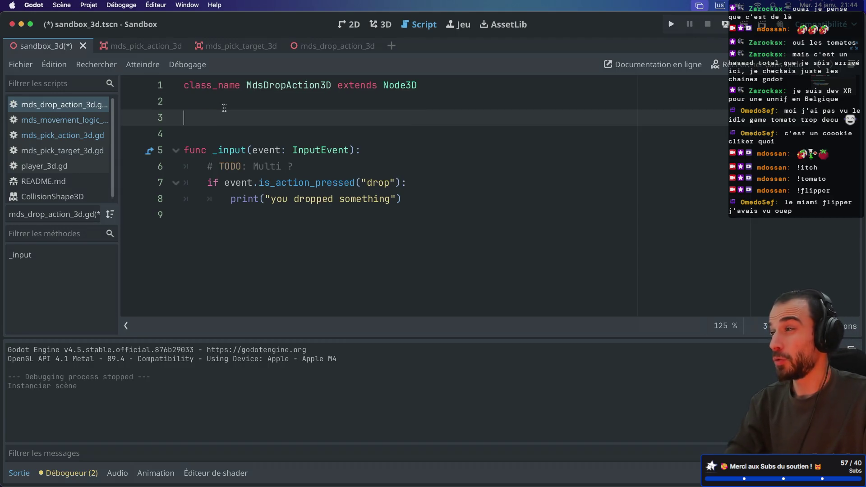
text(xport )
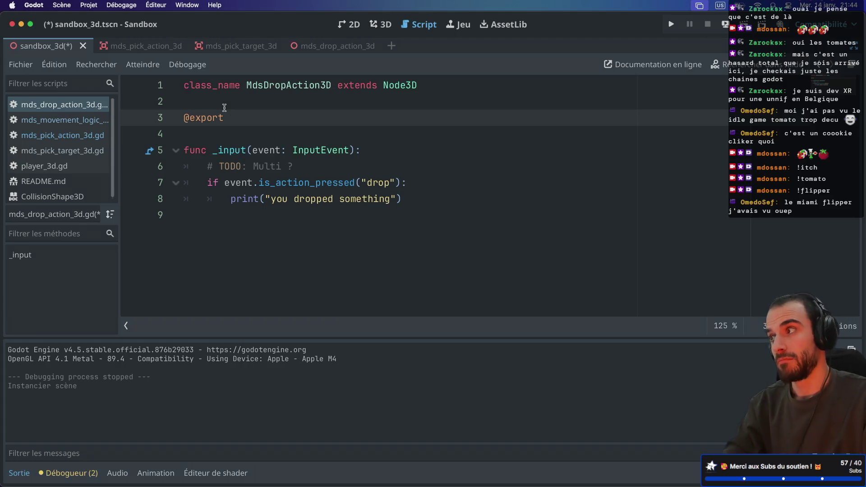
text(var drop_target: #)
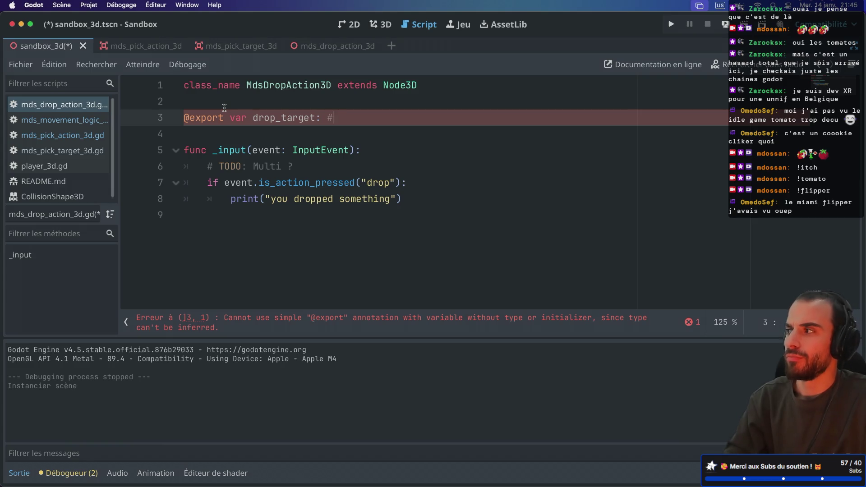
key(BackSpace)
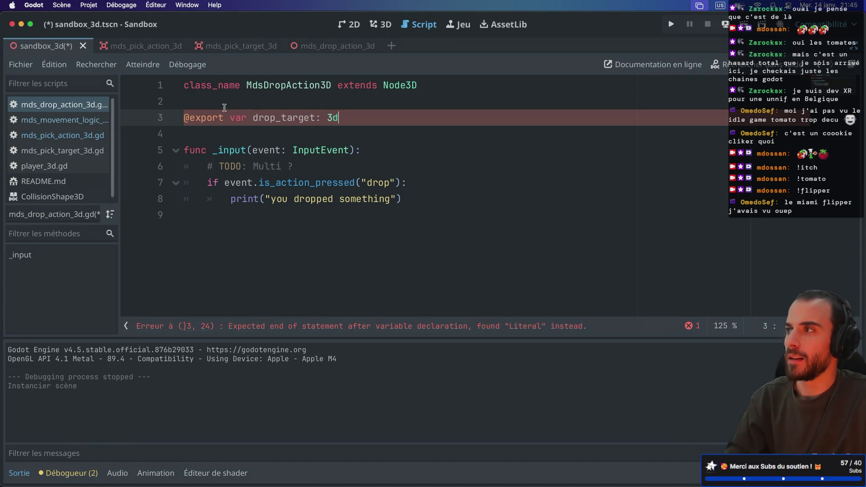
text(Node#)
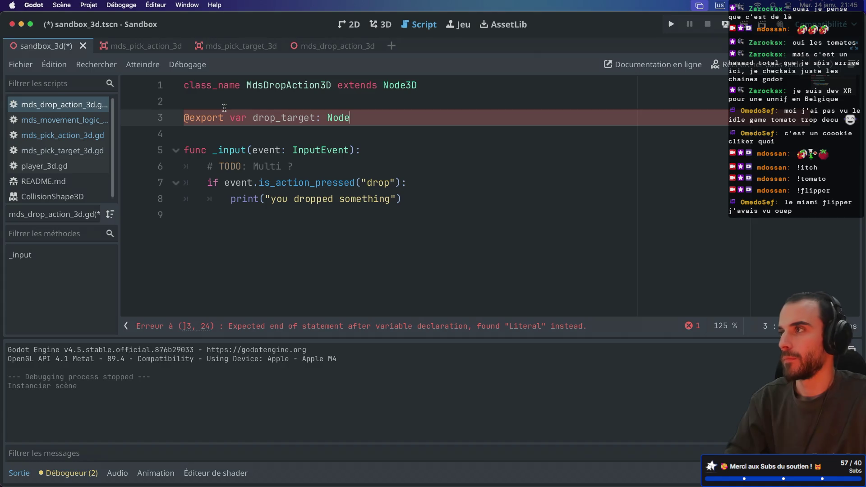
text(D)
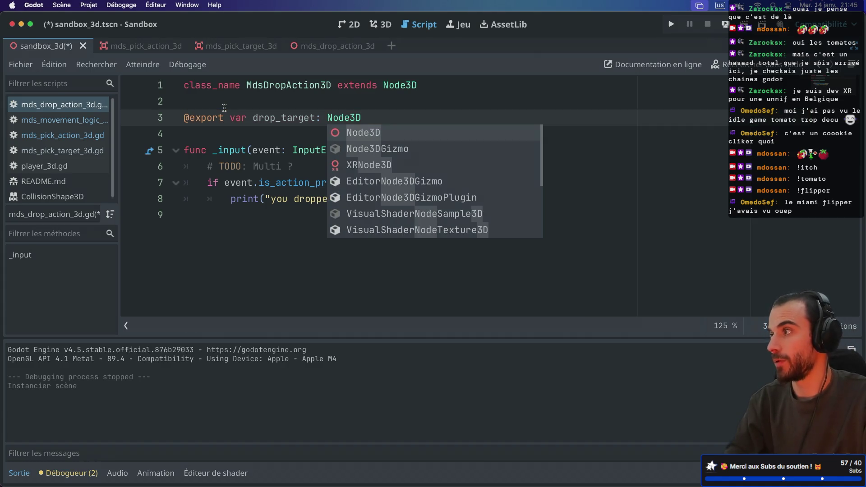
key(super+s)
Step: Duplicate the drop_target declaration and rename the copy to drop_source
click(280, 118)
click(424, 181)
drag(363, 118, 278, 106)
key(super+shift+d)
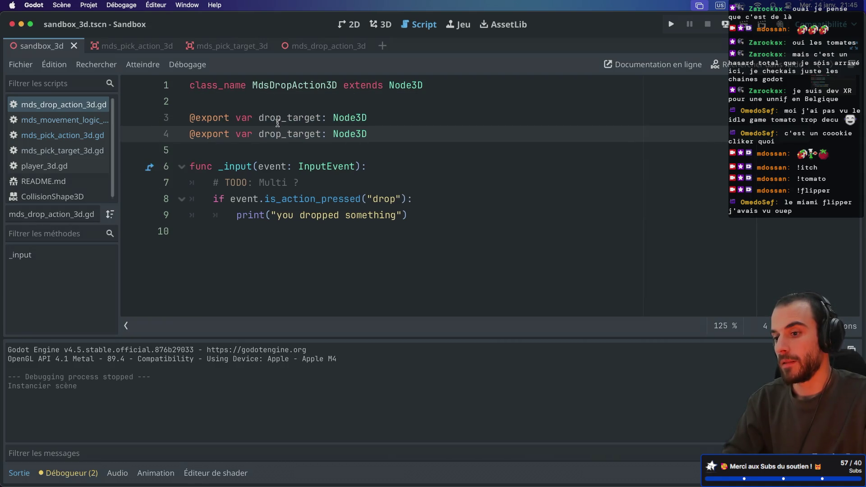
double_click(275, 134)
text(drop_sour)
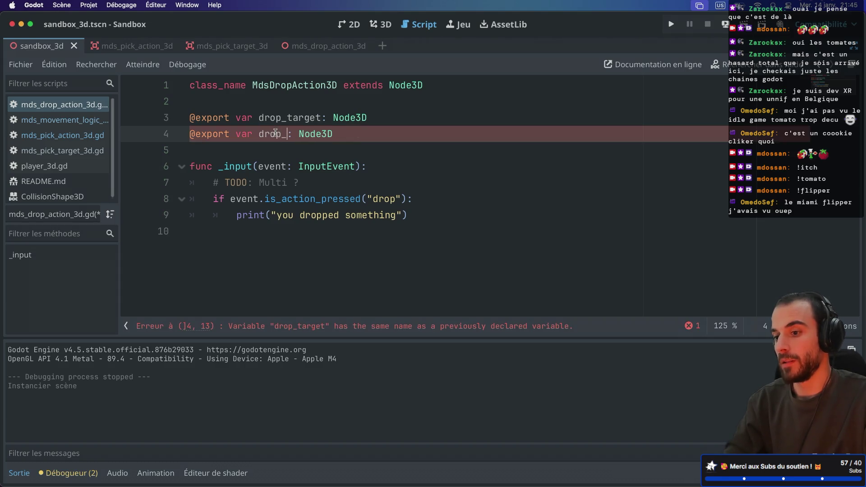
text(ce)
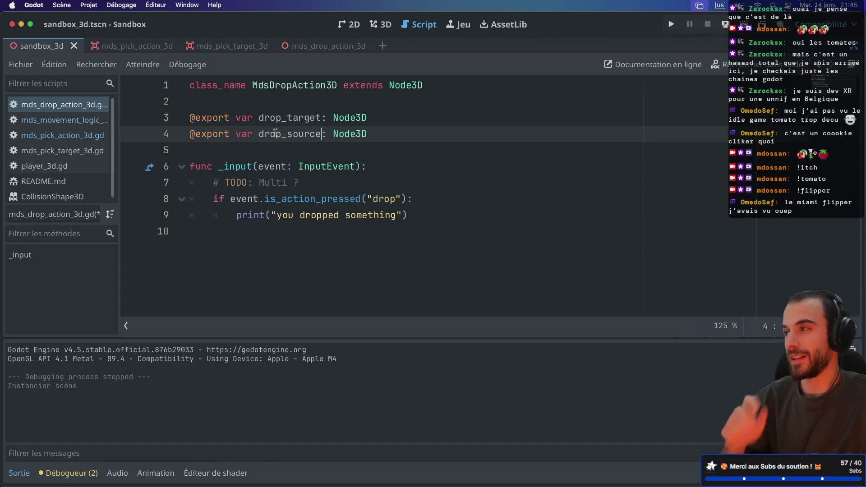
Step: Move the drop_source declaration above drop_target and remove the extra blank line
double_click(292, 135)
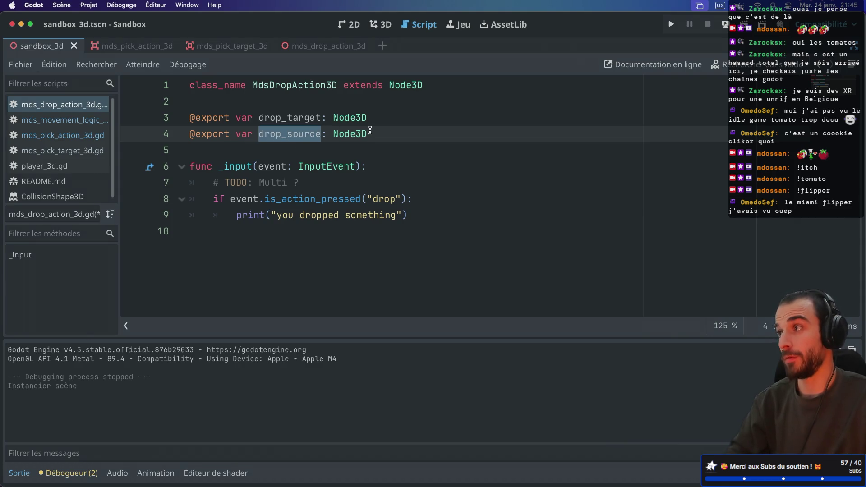
drag(368, 130, 376, 121)
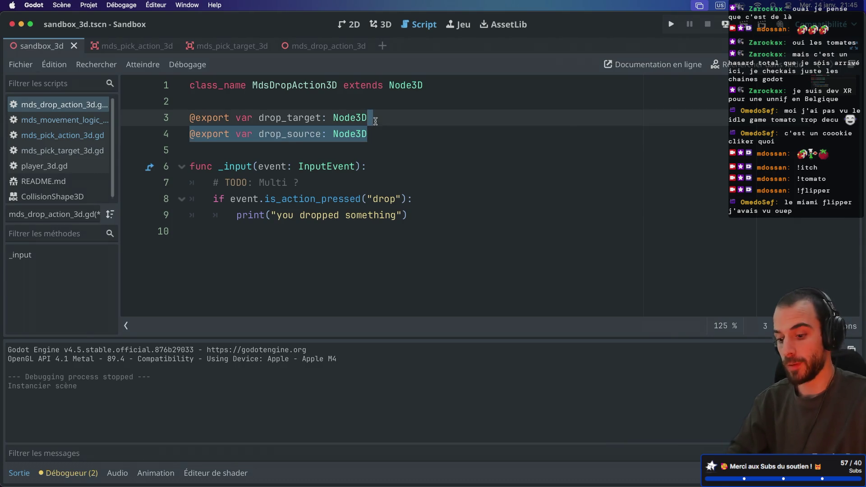
key(super+x)
click(331, 102)
key(Return)
key(super+v)
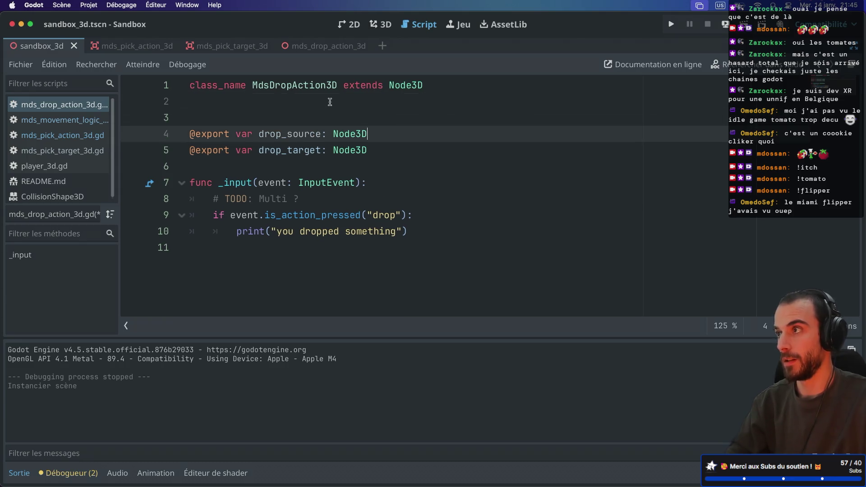
click(283, 111)
key(BackSpace)
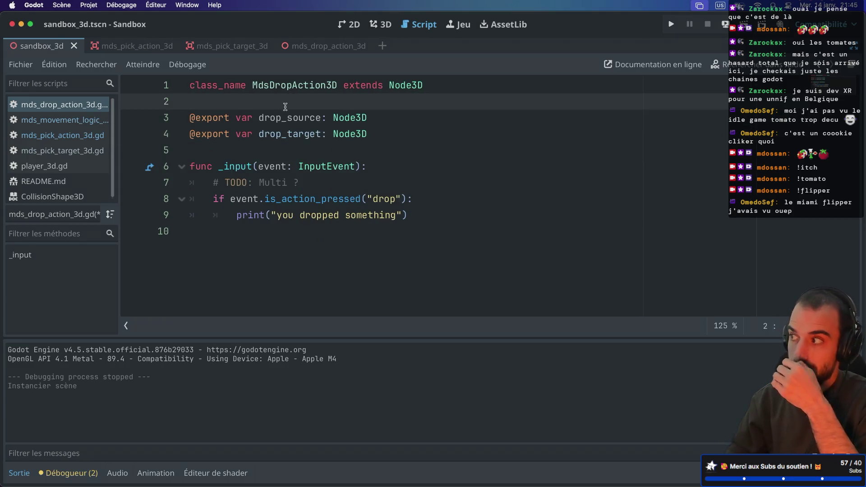
Step: Look up the Node3D type and open a new line inside the drop check
double_click(336, 119)
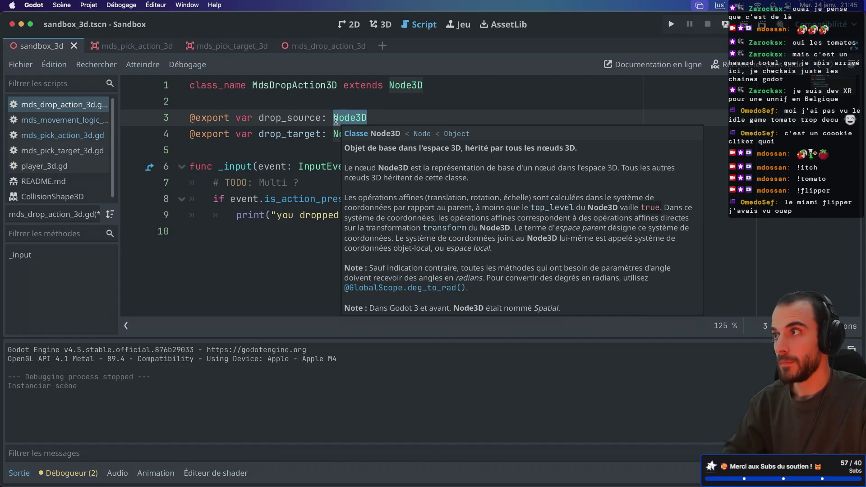
double_click(290, 119)
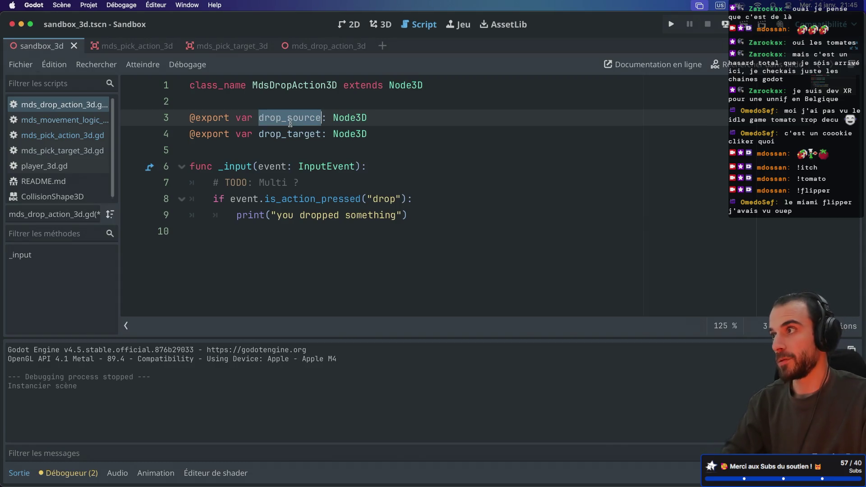
click(423, 197)
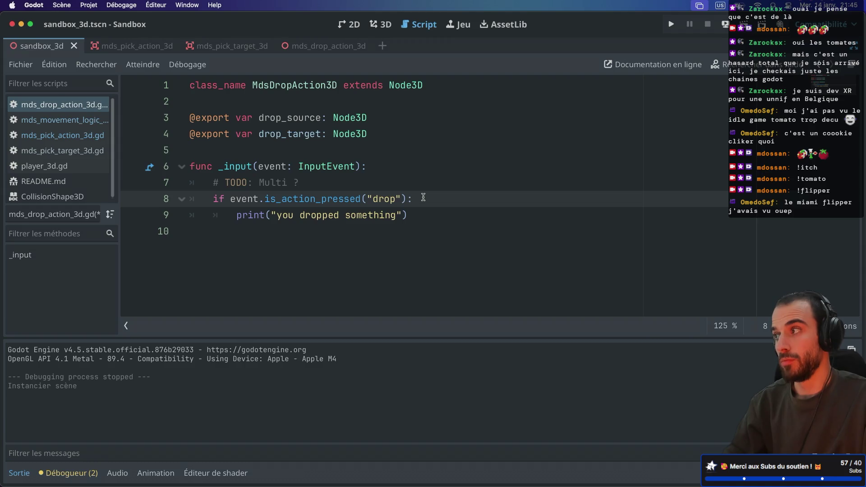
key(Return)
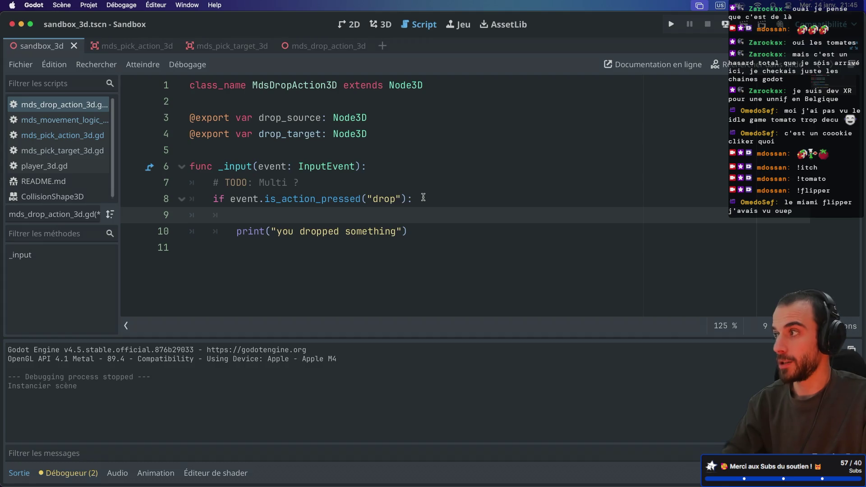
Step: Write 'for pickable_target in drop_source.get_children():' with autocomplete, then restore the side panels
key(BackSpace)
key(BackSpace)
key(BackSpace)
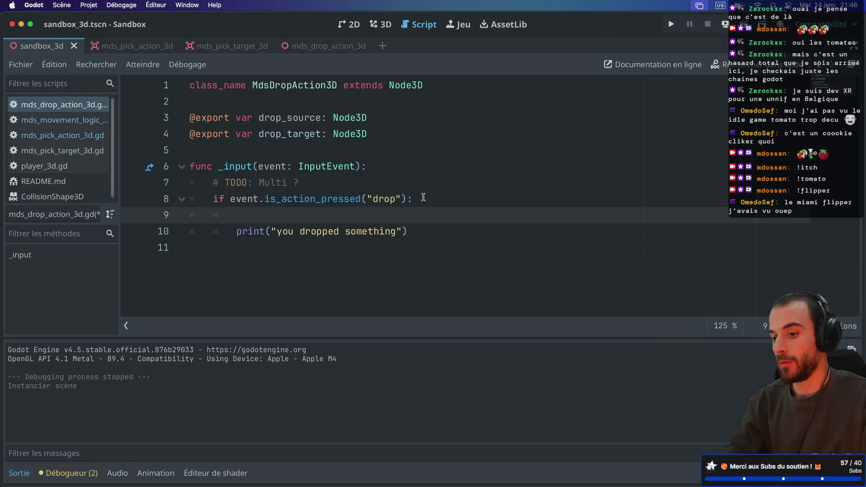
text(d)
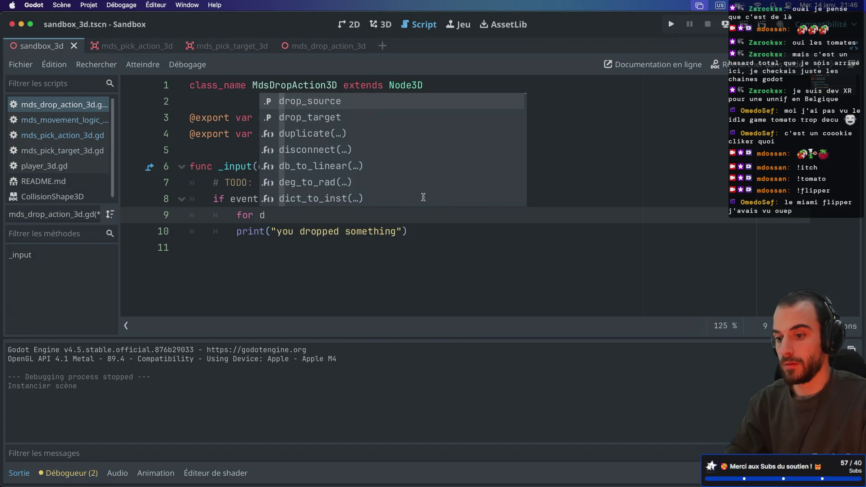
key(BackSpace)
text(picka)
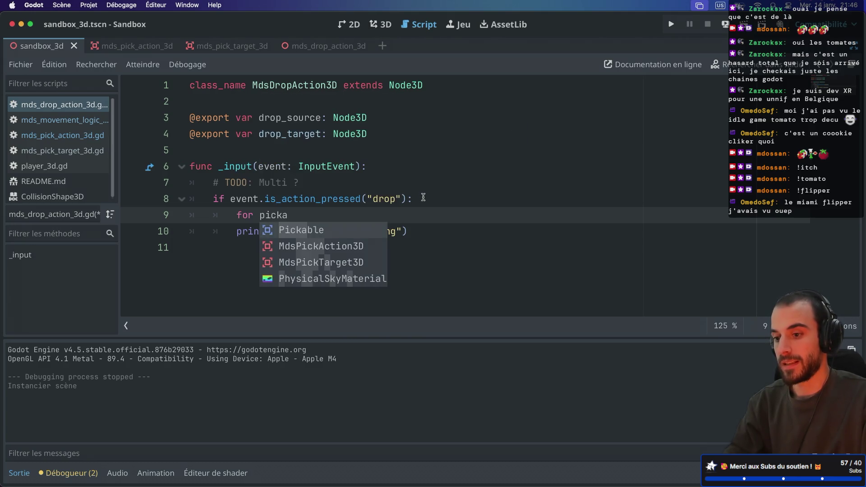
text(ble_target in)
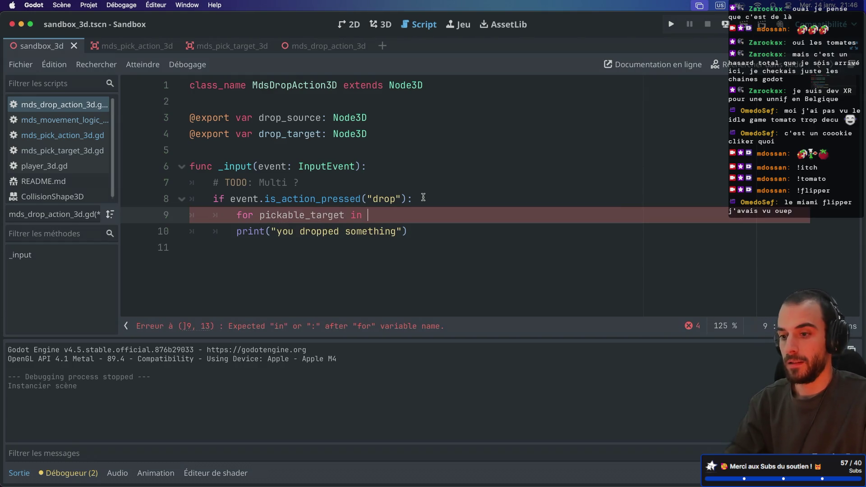
text( drop)
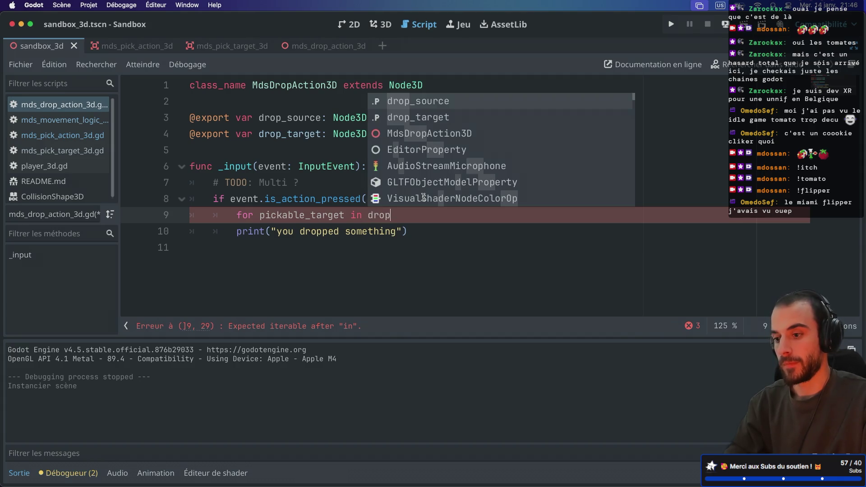
key(Return)
text(.get_)
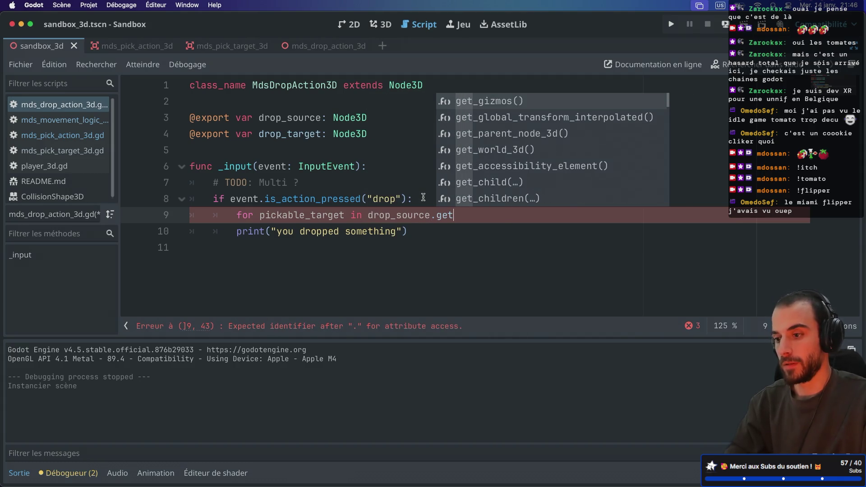
key(Down)
key(Down)
key(Down)
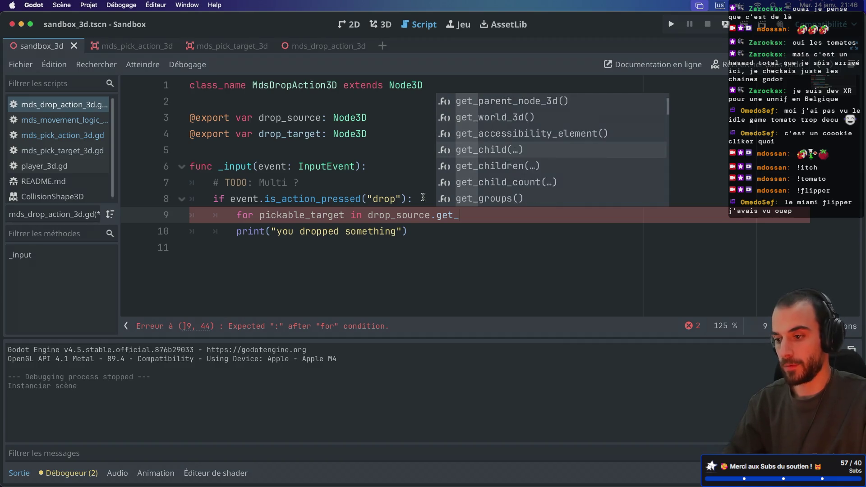
key(Return)
key(BackSpace)
key(Right)
text(:)
key(Return)
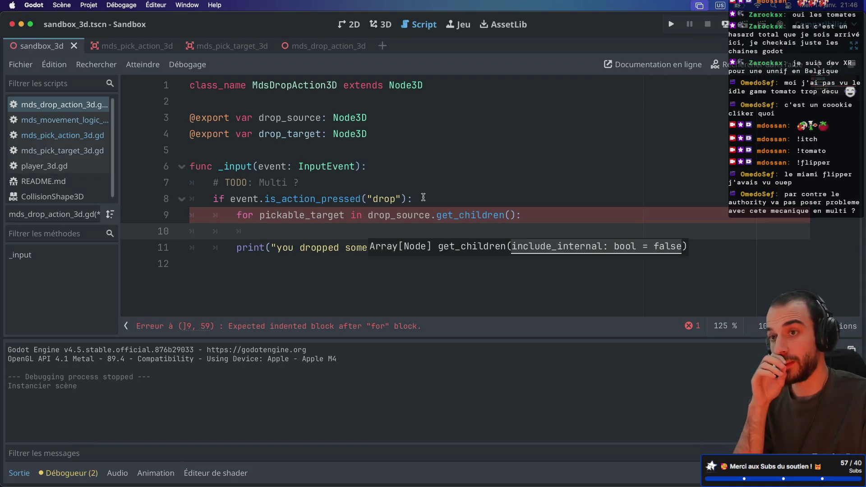
key(ctrl+super+d)
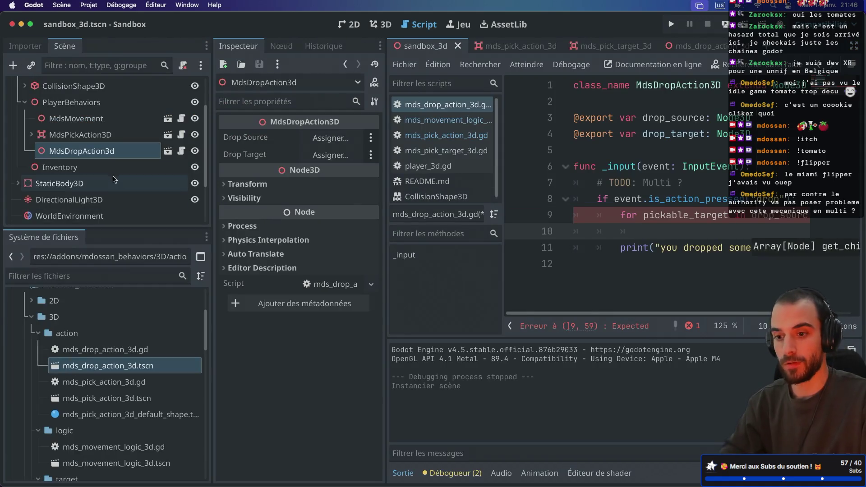
Step: Expand the common/pick folder in FileSystem and open can_pick.gd
scroll(96, 403, down, 5)
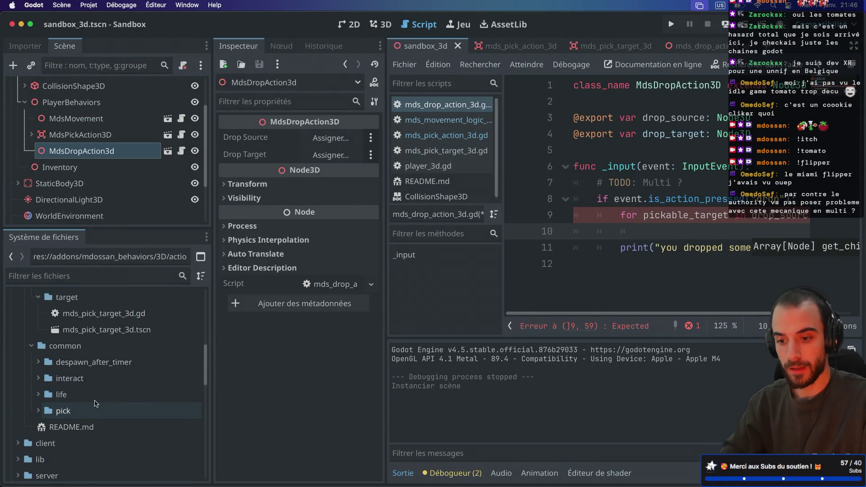
click(38, 409)
scroll(81, 388, down, 2)
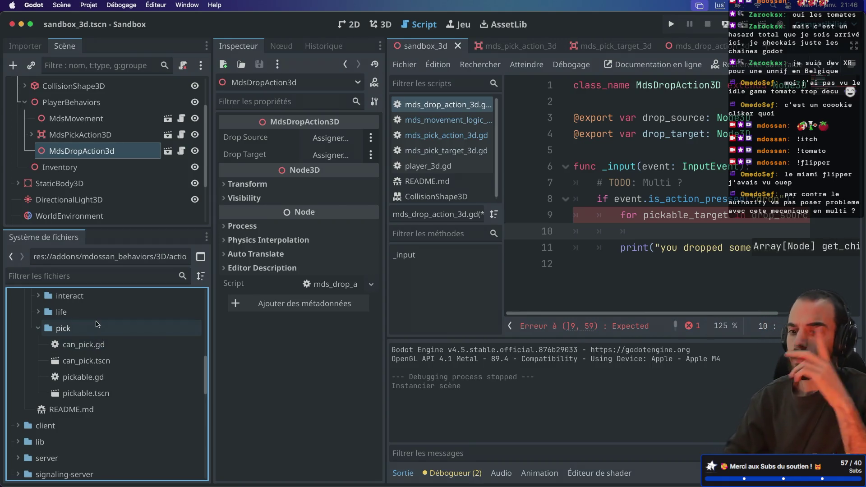
double_click(91, 347)
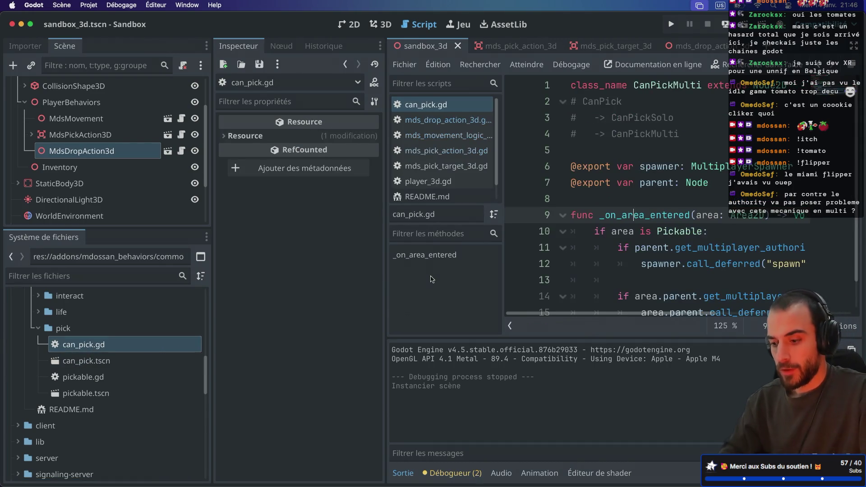
Step: Review can_pick.gd in distraction-free mode: the spawner, authority check and queue_free call
key(ctrl+shift+F11)
scroll(436, 204, down, 1)
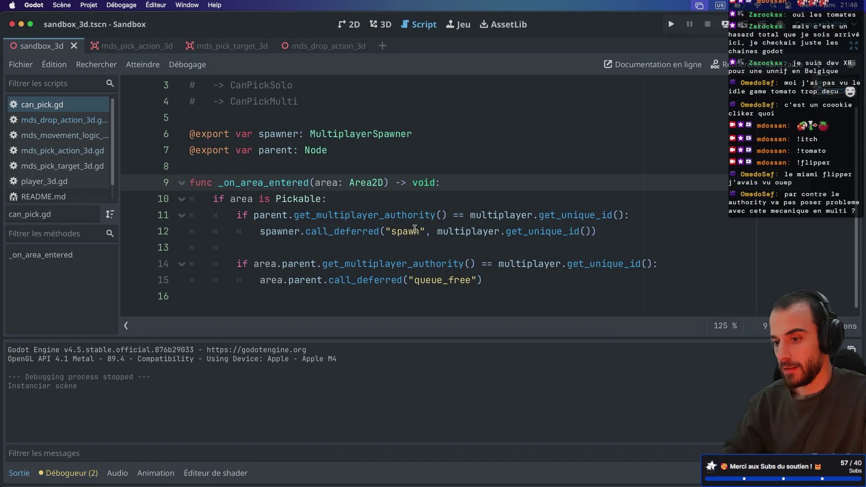
double_click(274, 233)
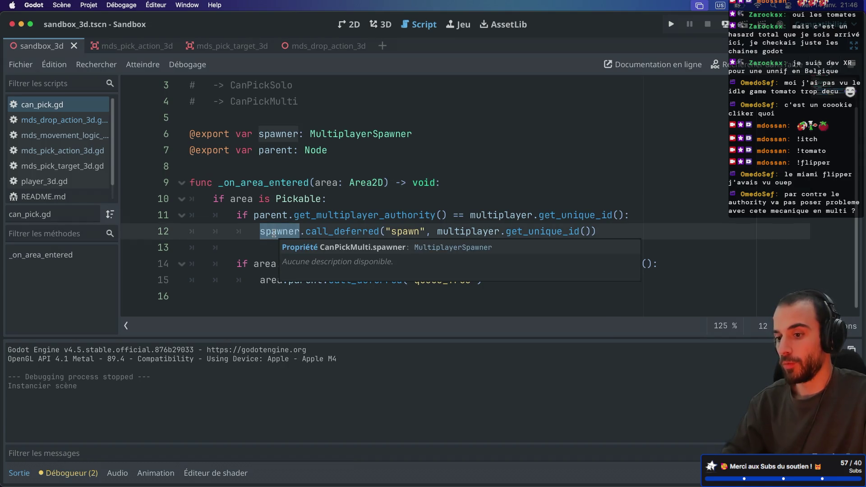
click(277, 234)
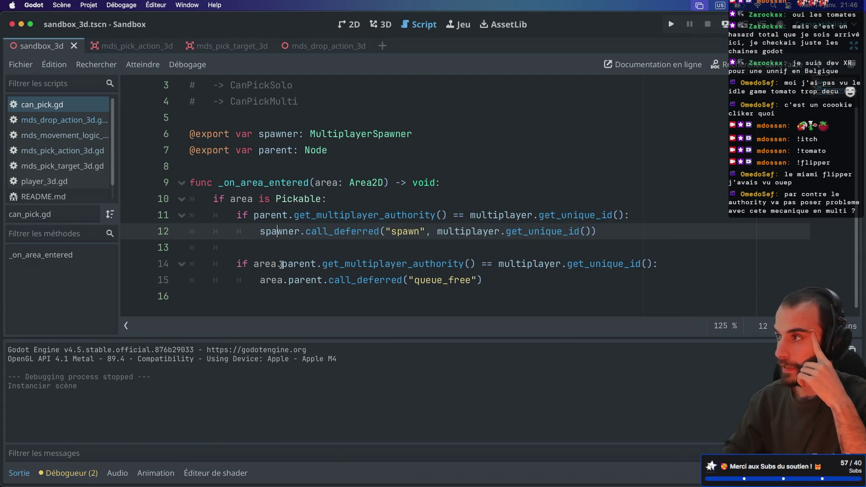
drag(255, 264, 533, 265)
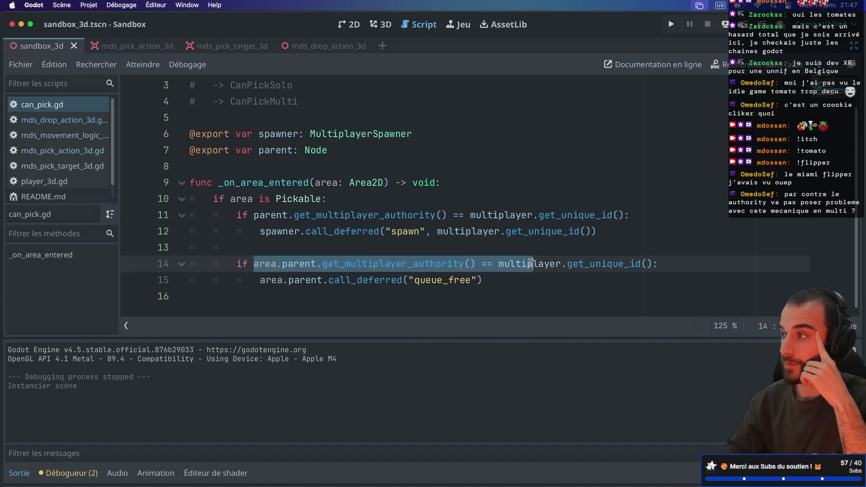
mouse_move(345, 278)
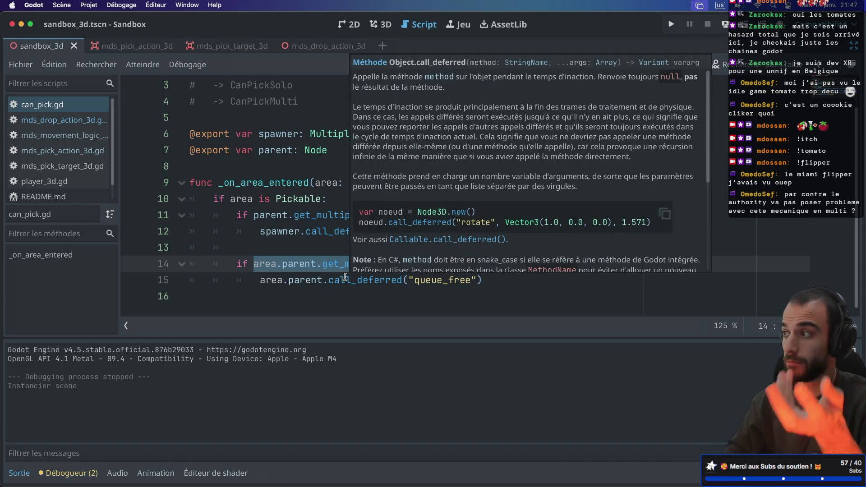
click(317, 281)
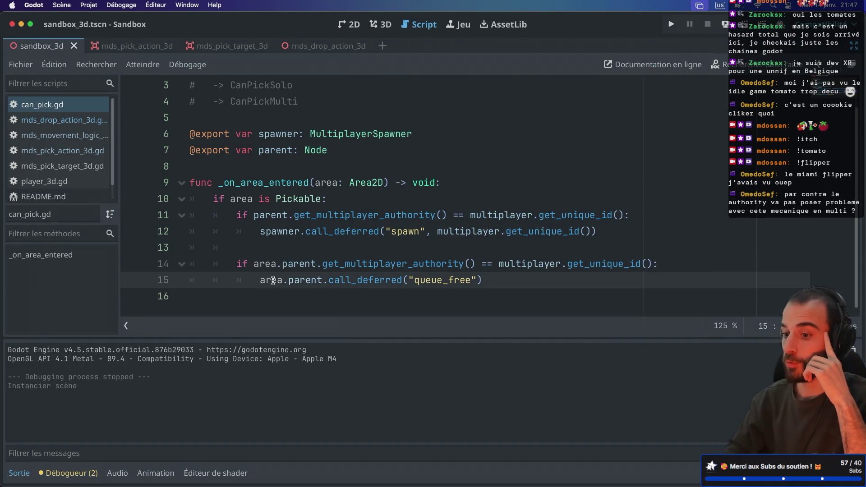
mouse_move(261, 280)
mouse_down()
mouse_move(534, 250)
mouse_move(519, 277)
mouse_up()
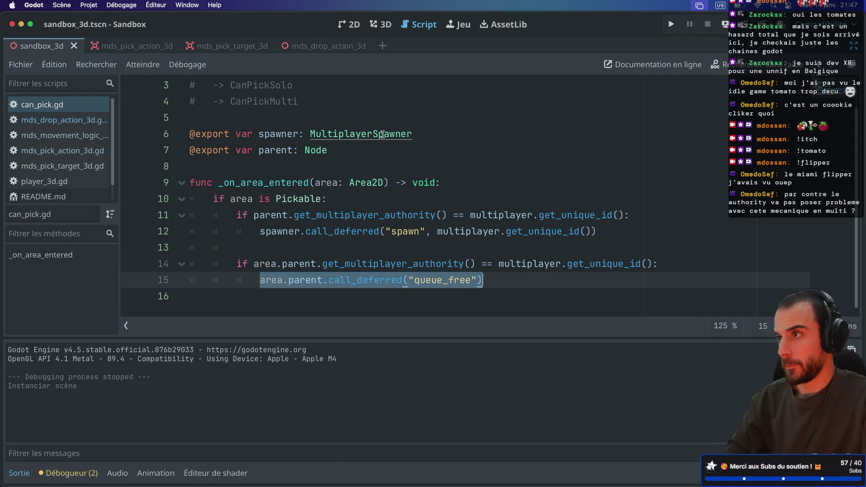
scroll(345, 141, up, 2)
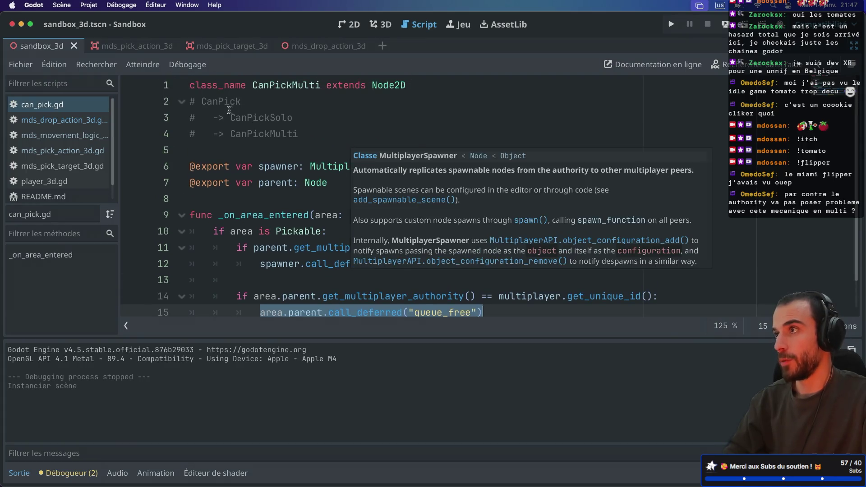
Step: Append '- is_multi' to the CanPick comment and run the scene, hitting a line-9 parse error
drag(201, 101, 260, 101)
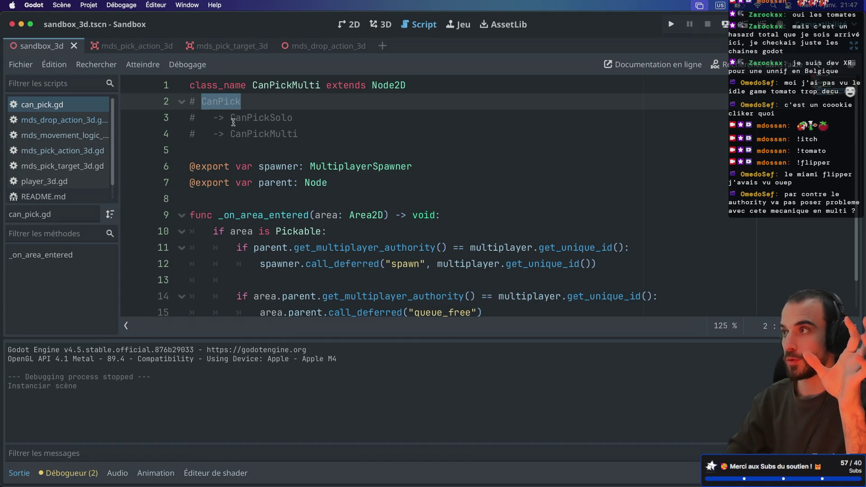
click(231, 118)
drag(231, 118, 299, 119)
drag(228, 133, 299, 134)
click(263, 103)
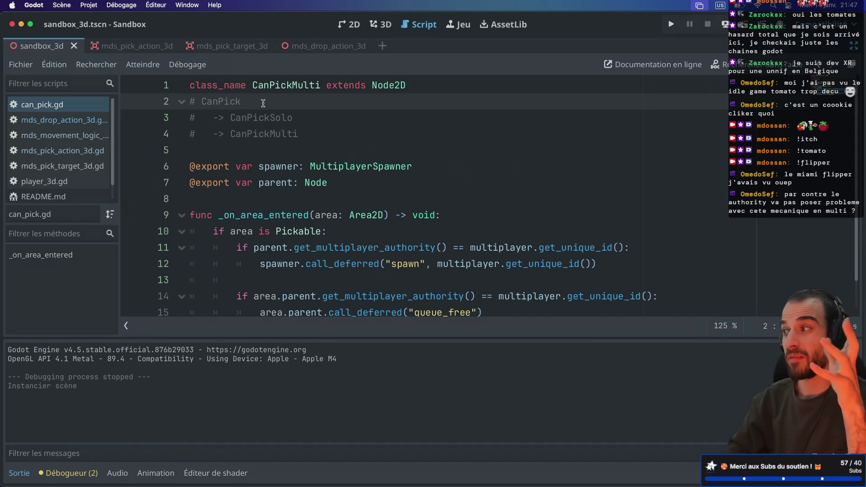
text(- is_multipy)
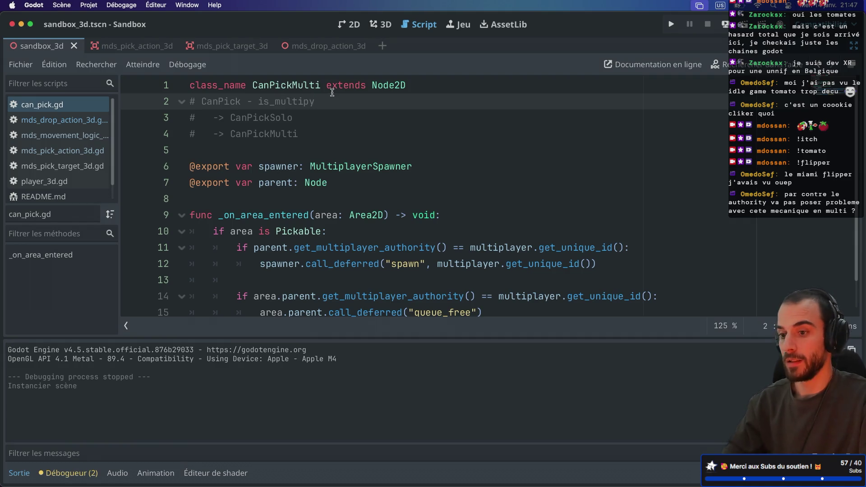
key(BackSpace)
key(super+b)
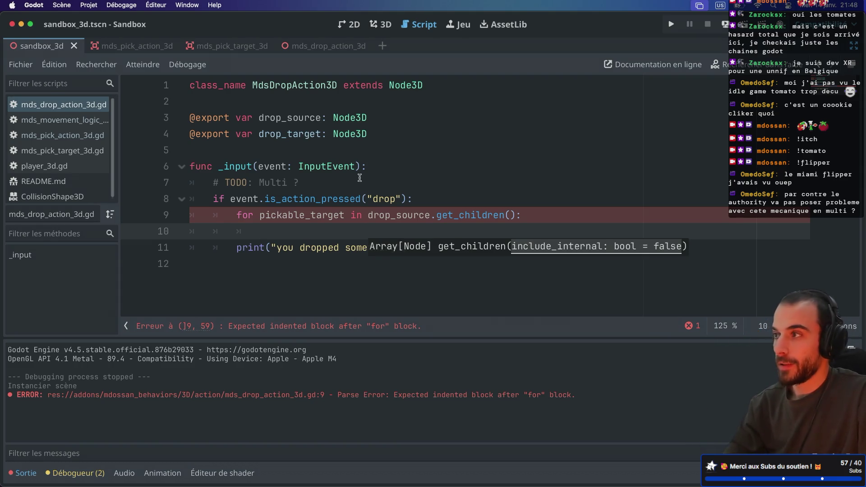
click(280, 235)
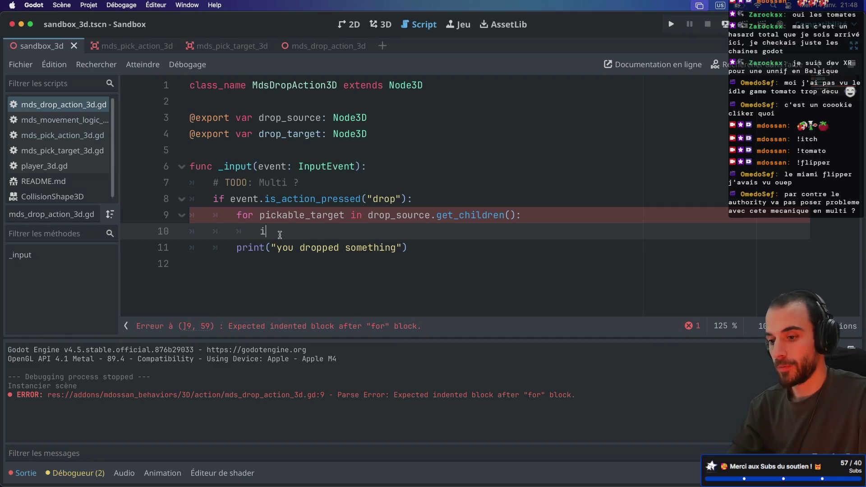
Step: Add 'if pickable_target is MdsPickTarget3D:' inside the loop using autocomplete
text(if )
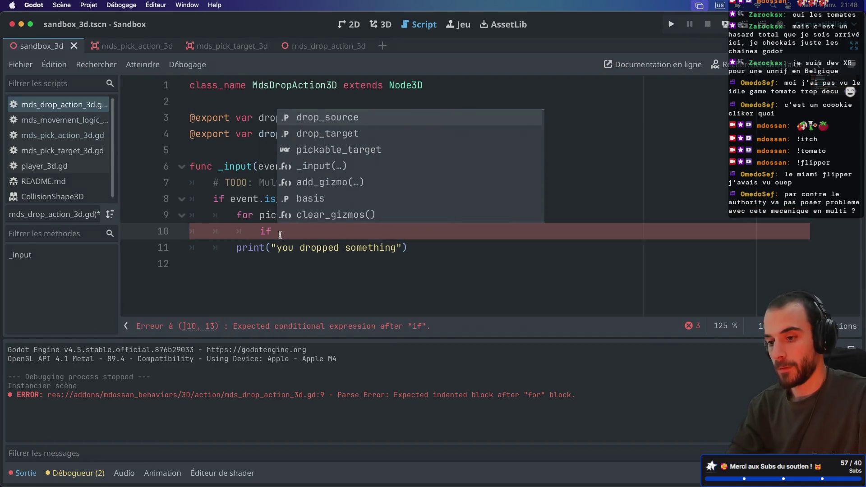
text(pickable_target)
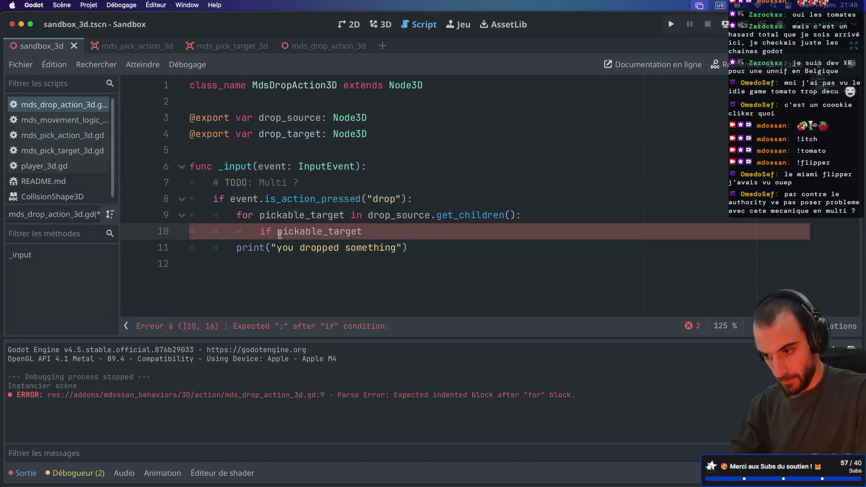
text( is)
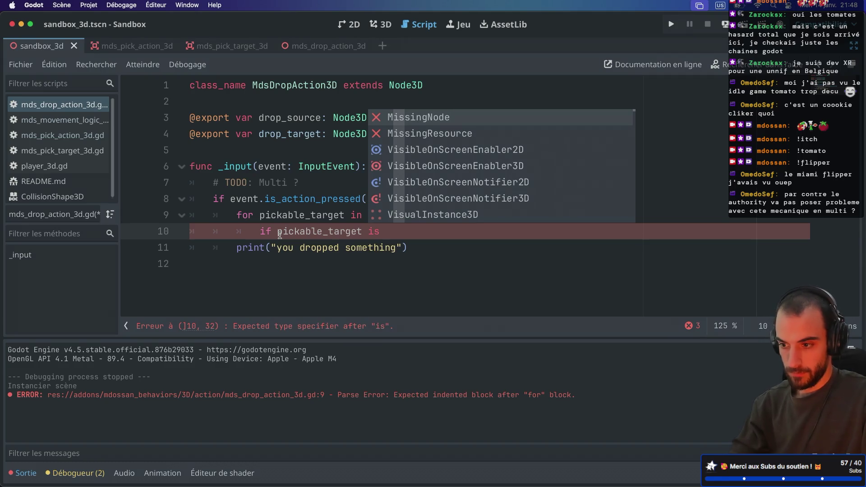
text( Picka)
key(Down)
key(Down)
key(Return)
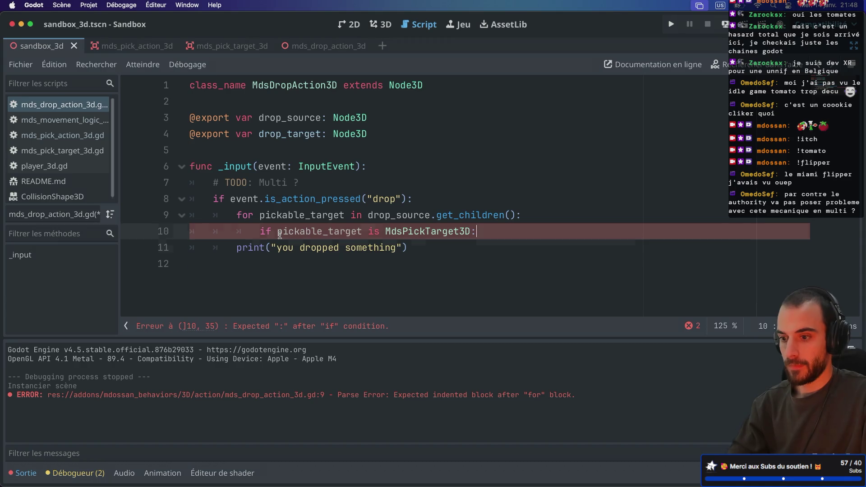
key(Return)
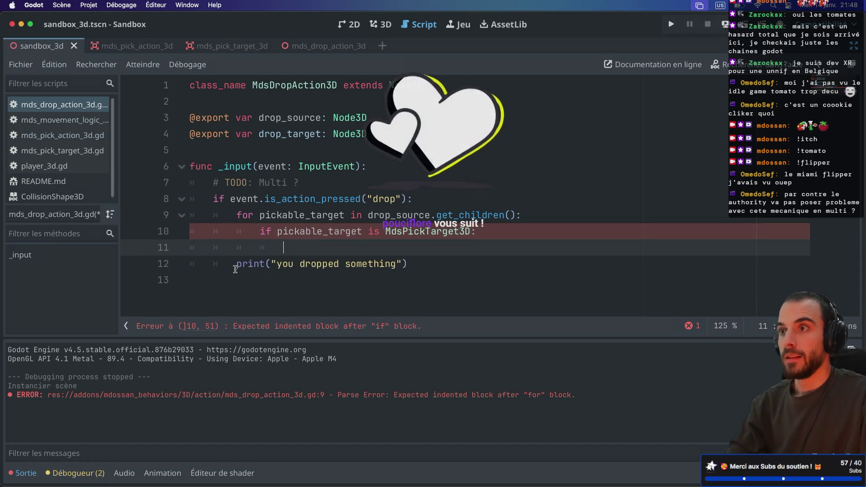
Step: Indent the print call under the type check and delete the leftover blank line
click(236, 269)
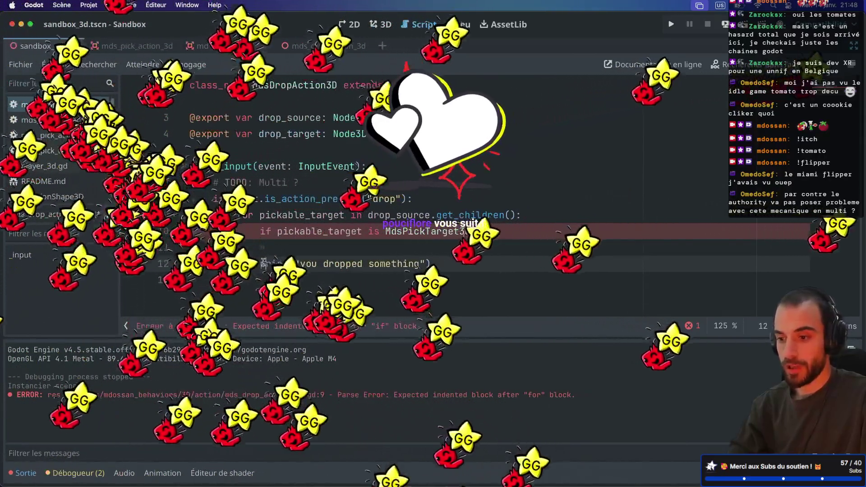
key(Tab)
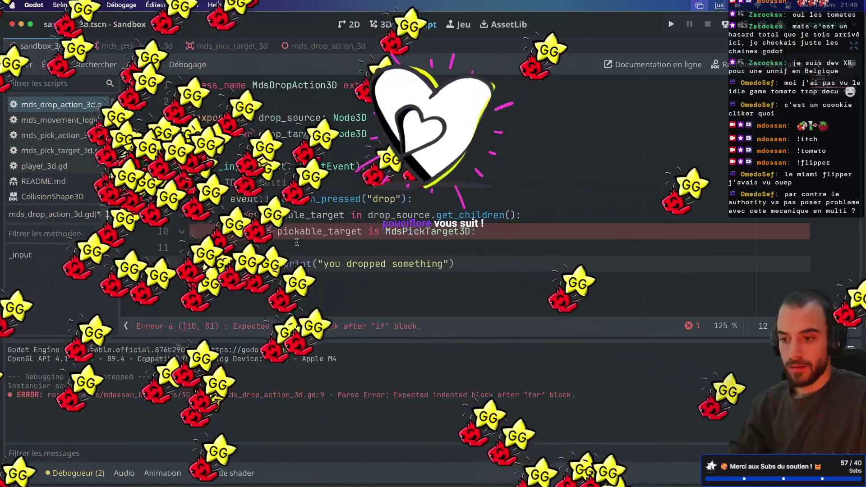
click(295, 244)
key(BackSpace)
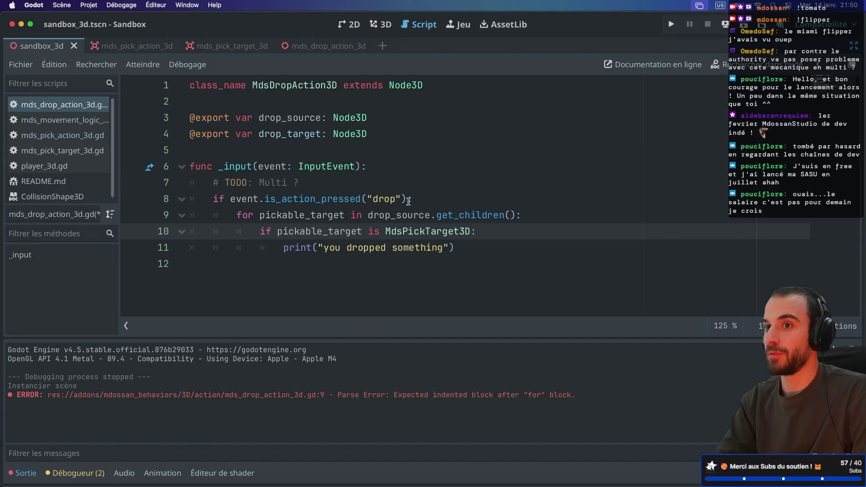
Step: Switch from Godot to Safari showing the r/godot thread about _input
key(super+Tab)
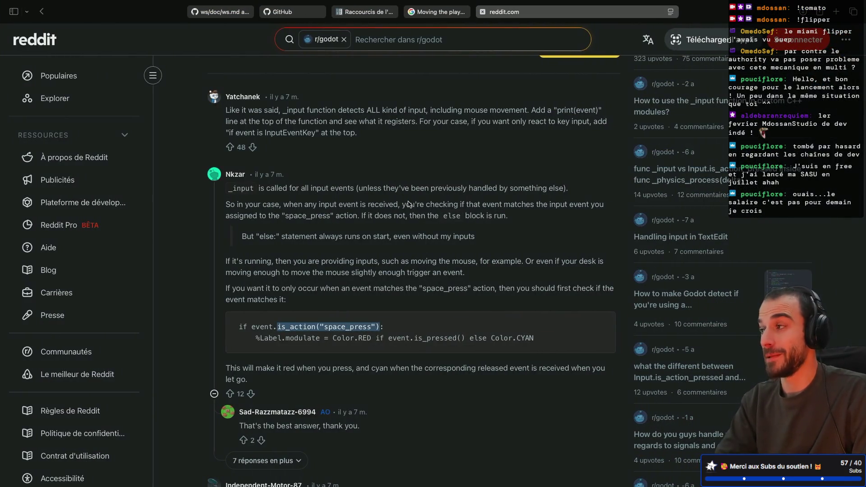
Step: Load itch.io in a new tab and go to the Miami Flipper 1987 game page
click(836, 11)
text(itch)
key(Return)
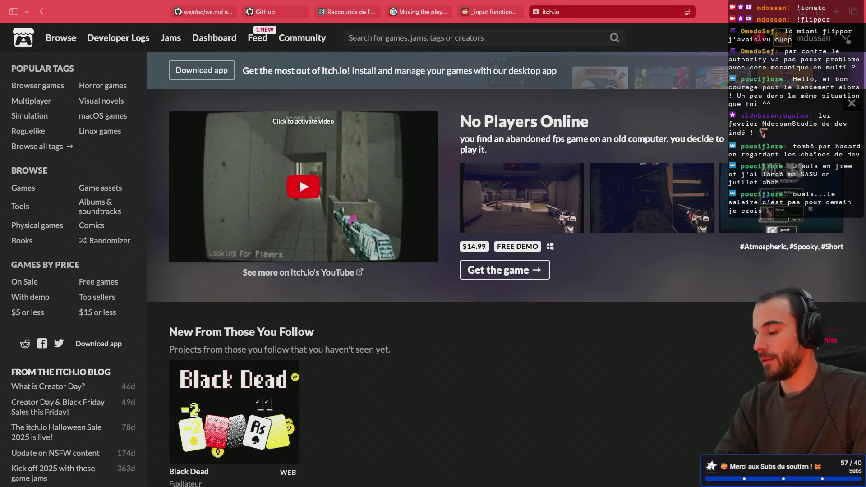
click(848, 40)
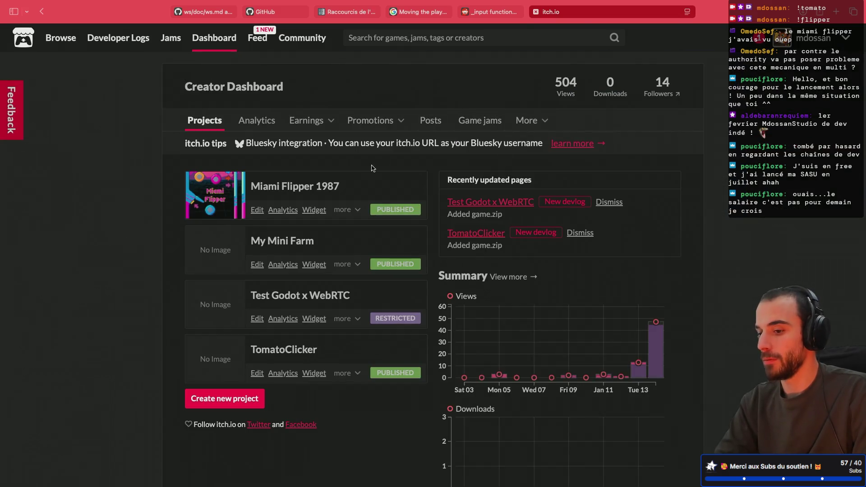
click(307, 186)
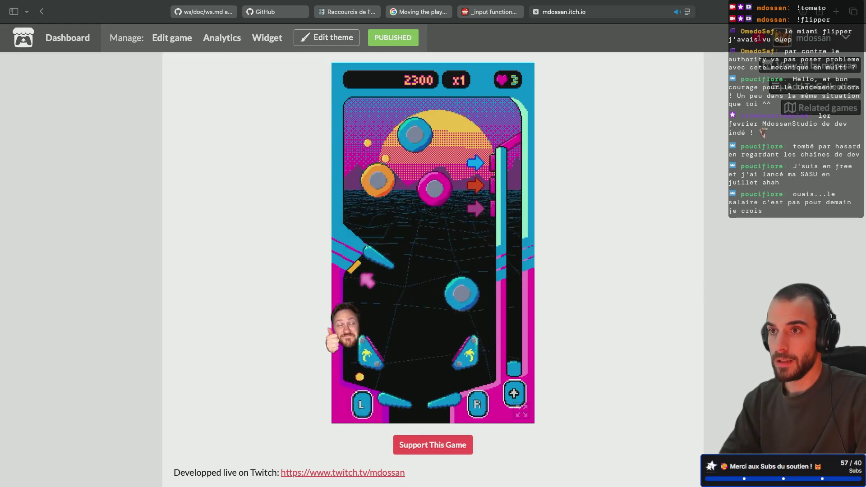
Step: Play the pinball game with the flipper keys, reaching 6800 points
key(Left)
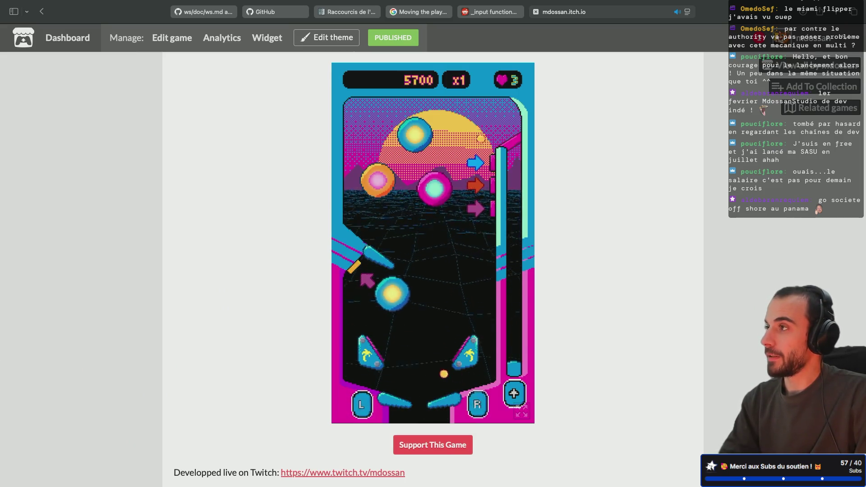
key(Right)
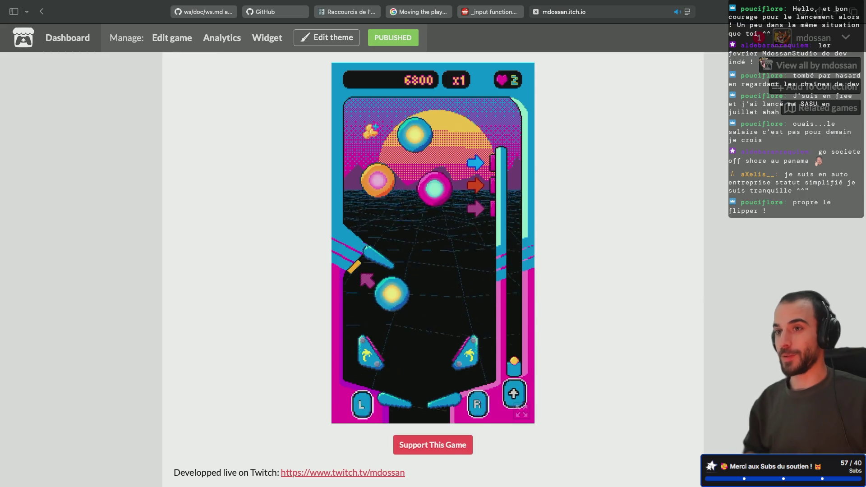
key(space)
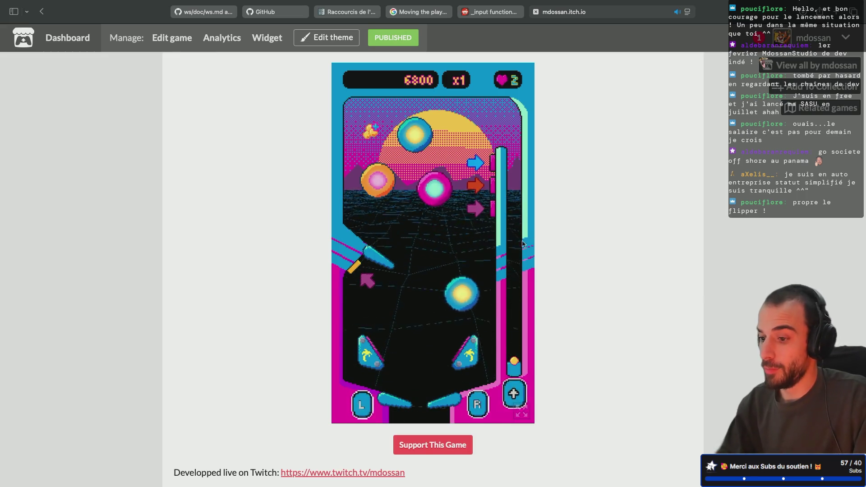
Step: Launch a ball and play past 13000 points, then close the game tab and return to Godot
key(Left)
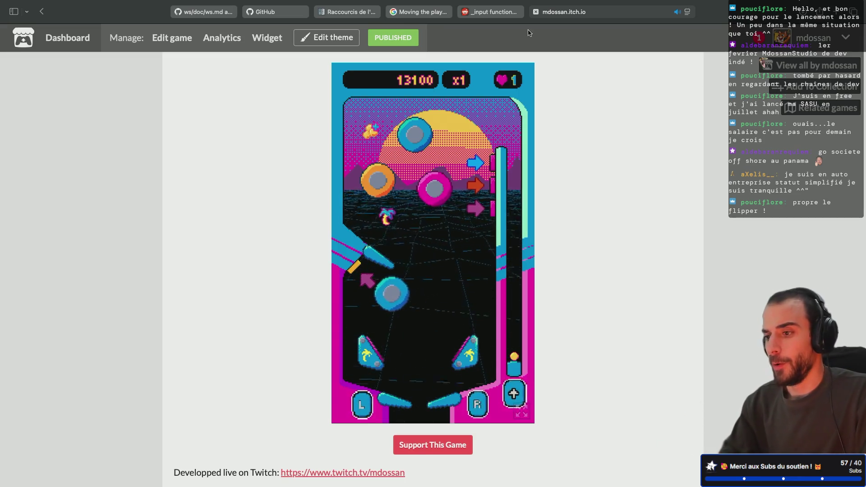
click(537, 12)
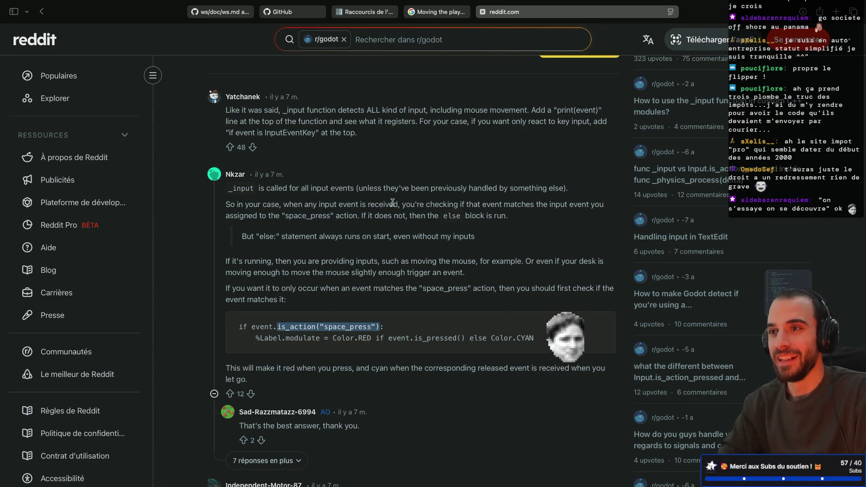
key(ctrl+Left)
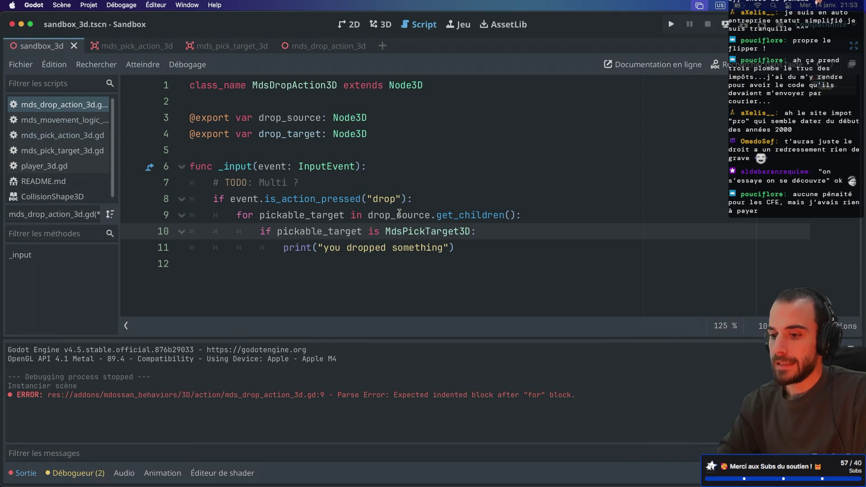
Step: Assign the Inventory node as the MdsDropAction3d node's Drop Source
key(ctrl+super+d)
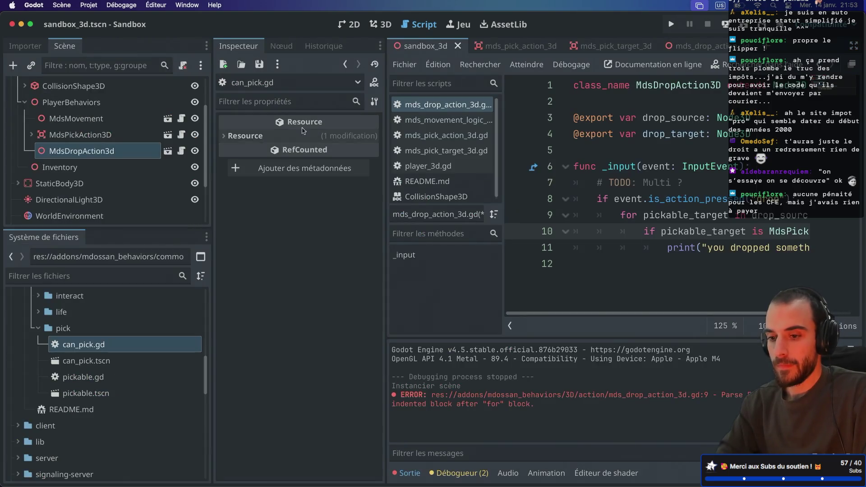
scroll(54, 172, up, 2)
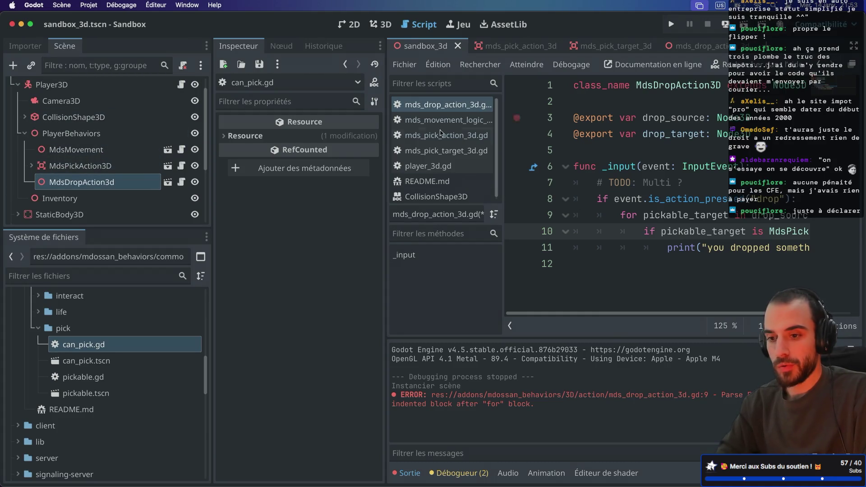
click(85, 184)
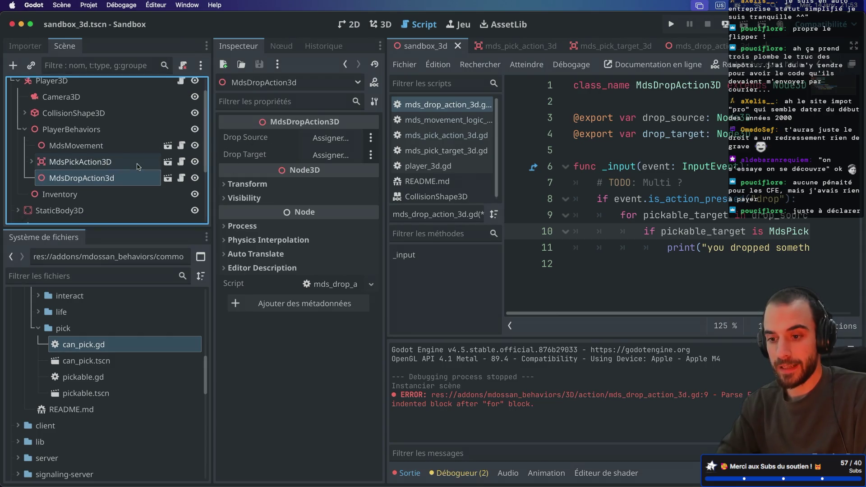
scroll(86, 183, down, 1)
click(327, 138)
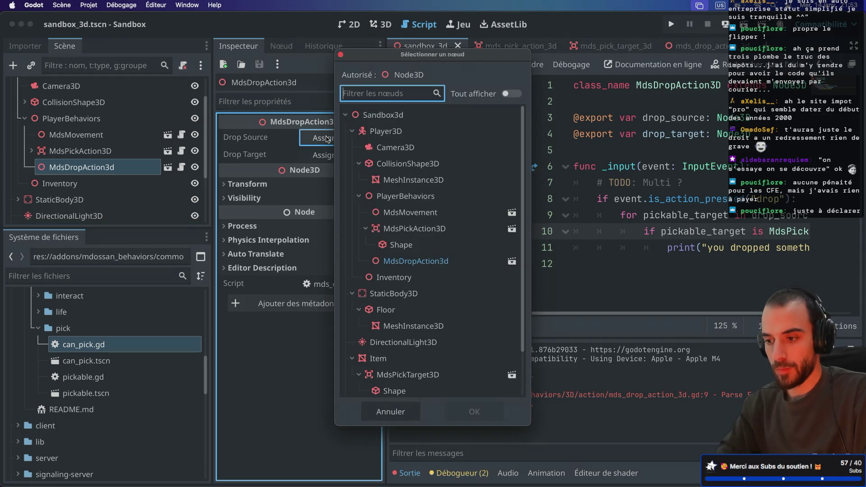
double_click(406, 278)
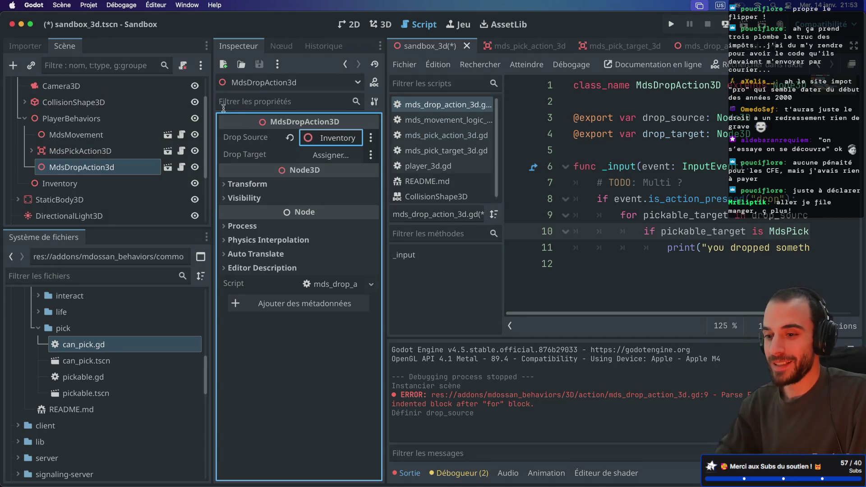
Step: Save the scene and script, returning to the distraction-free code view
drag(214, 105, 201, 105)
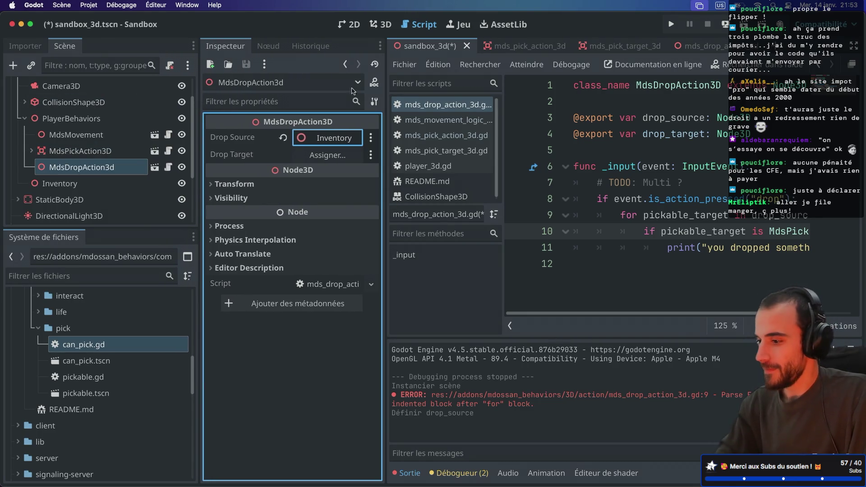
click(700, 175)
key(super+s)
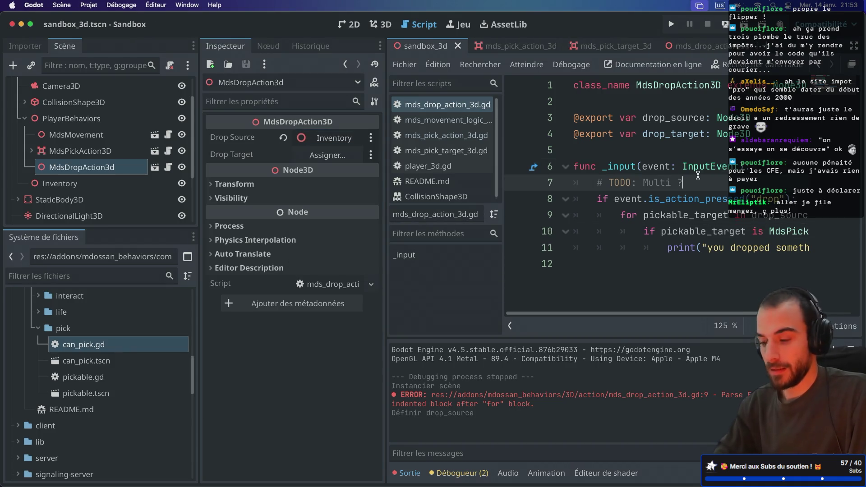
key(ctrl+super+d)
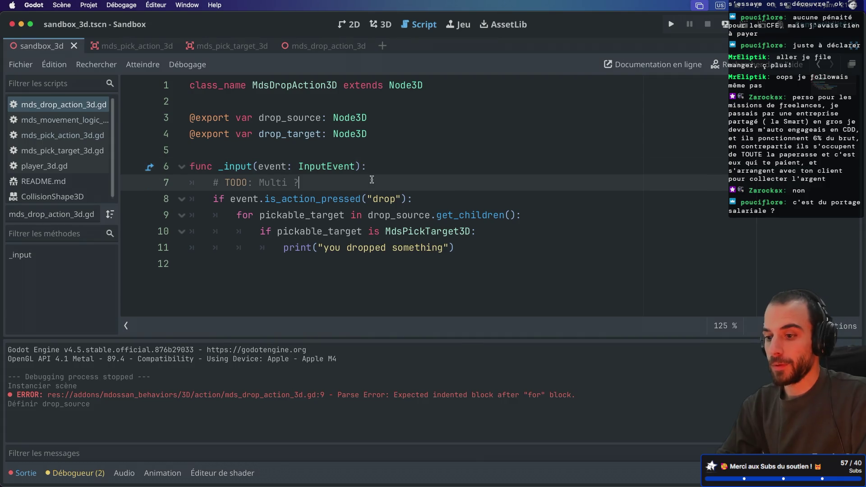
Step: Delete the leftover '# TODO: Multi ?' comment line from the drop script
drag(372, 179, 387, 172)
key(BackSpace)
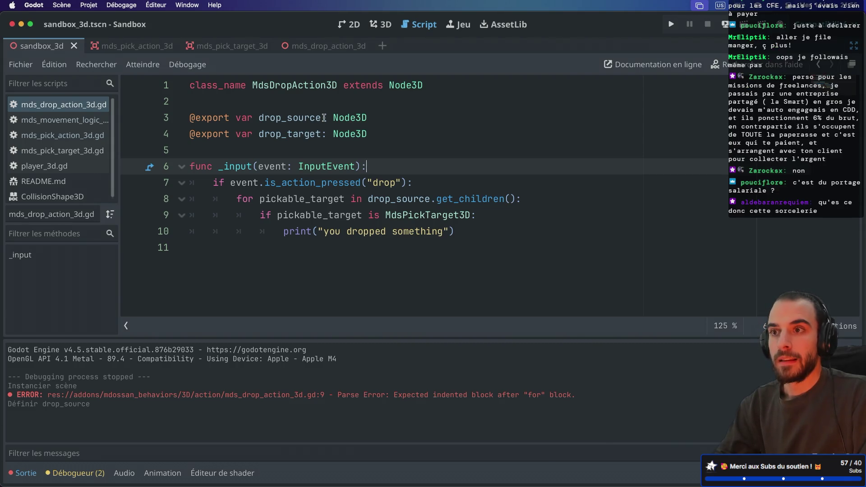
Step: Save the drop script and run the Sandbox scene to test picking
key(super+s)
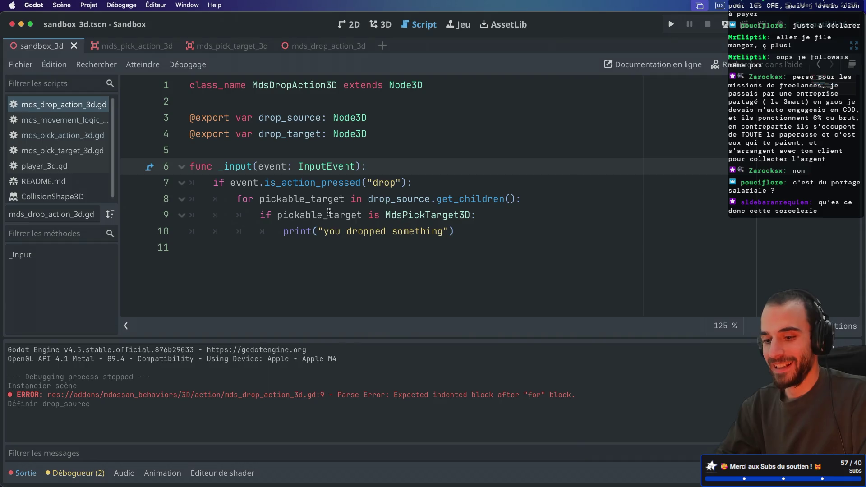
key(super+b)
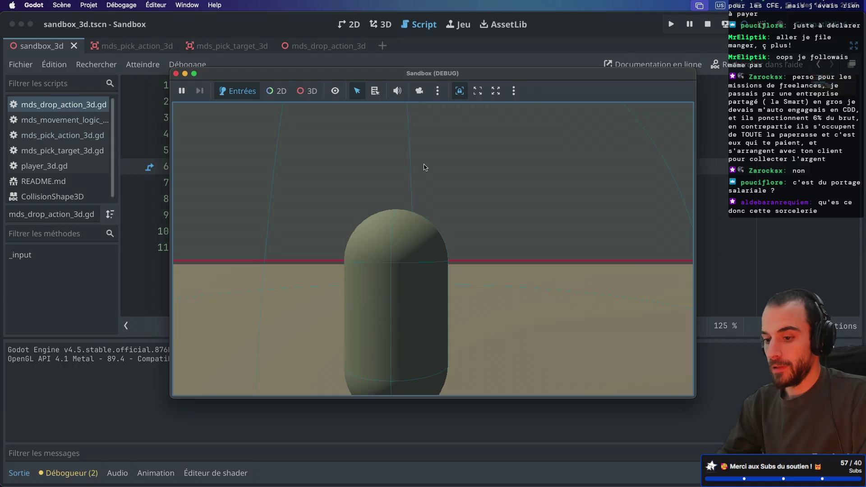
Step: Pick up a nearby item box until 'you picked something' prints, then stop the game
click(424, 167)
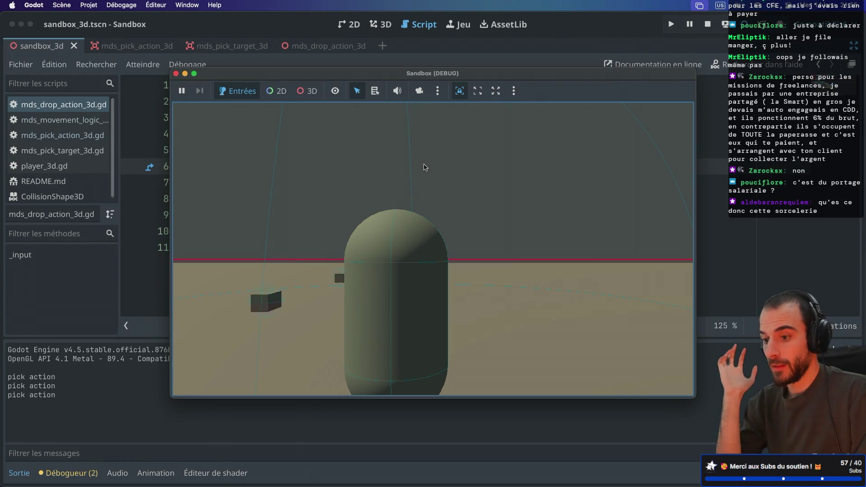
click(425, 167)
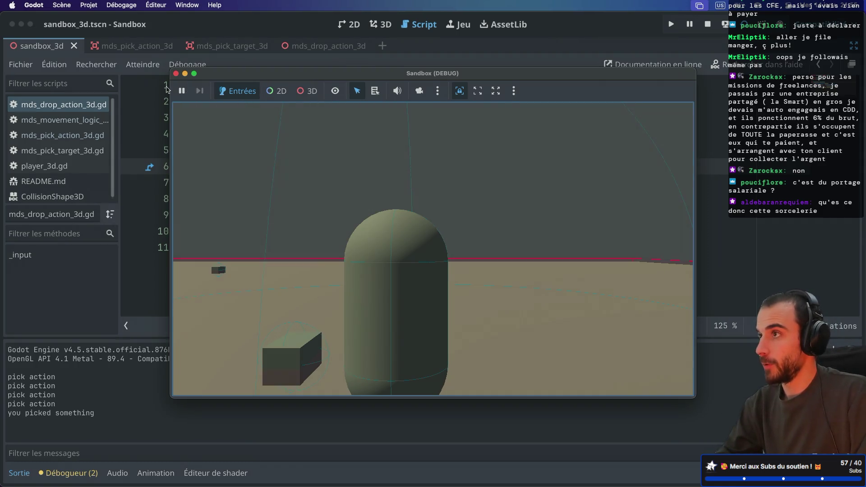
click(176, 74)
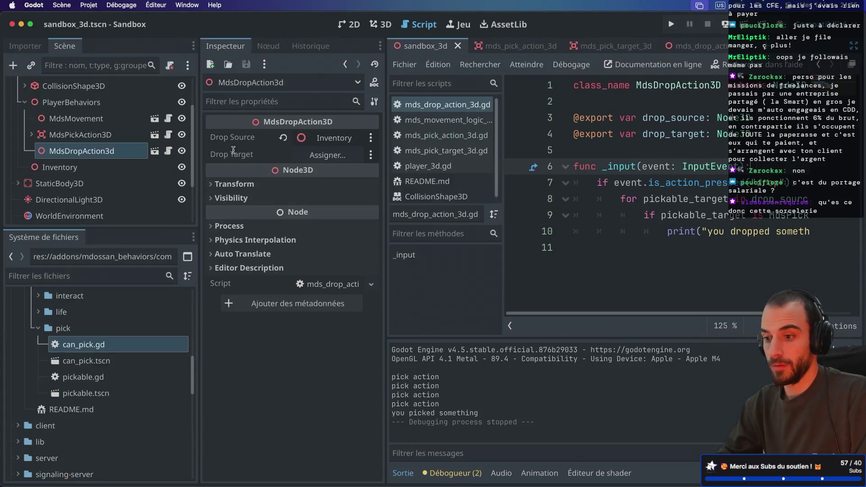
scroll(90, 153, down, 3)
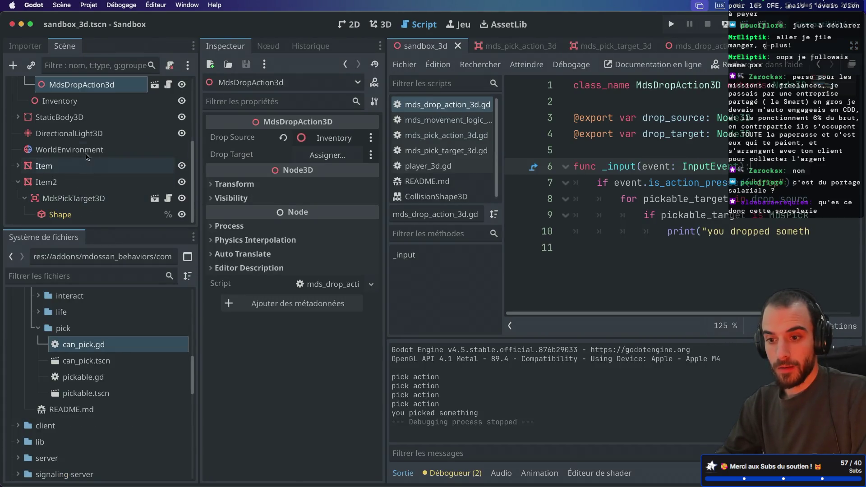
scroll(90, 153, up, 2)
scroll(89, 152, up, 2)
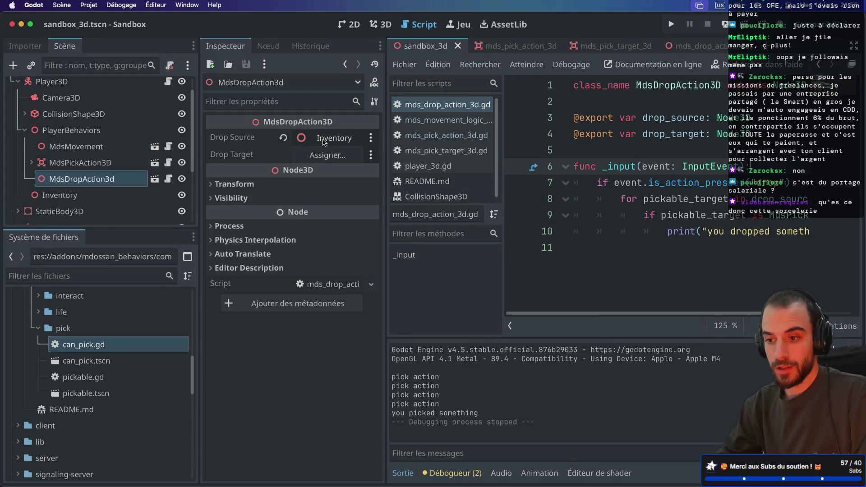